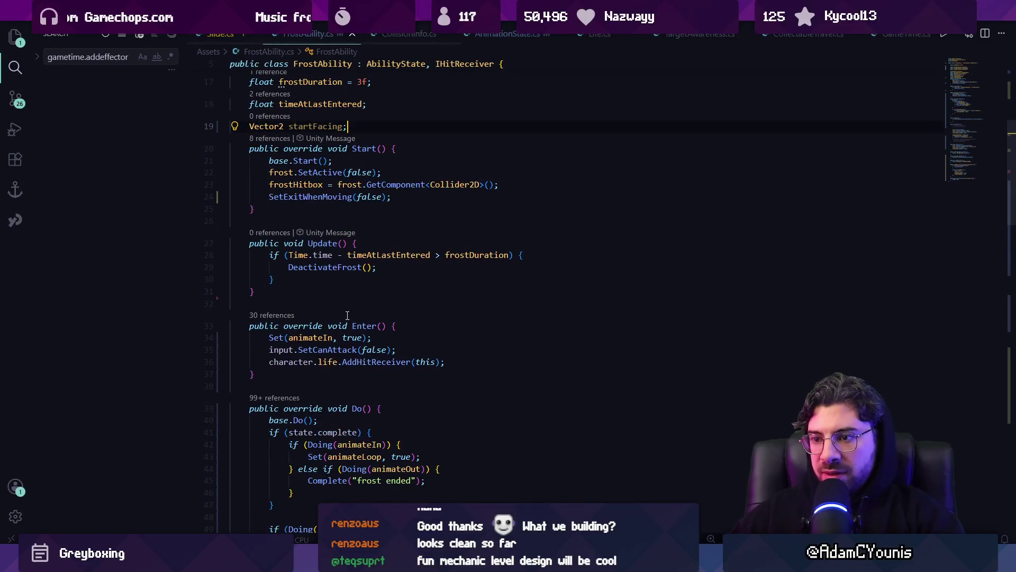
# - In Enter(), store the starting facing with startFacing = core.facingDirection
pyautogui.press('Return')
pyautogui.write('startFacing = core.facingDirection;')
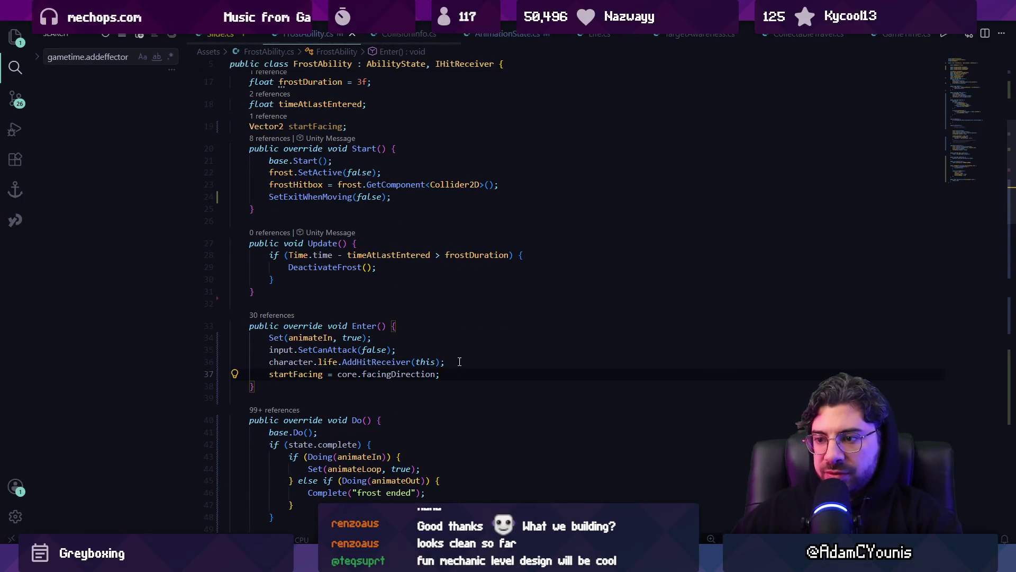
pyautogui.scroll(-10, 459, 361)
pyautogui.scroll(3, 397, 351)
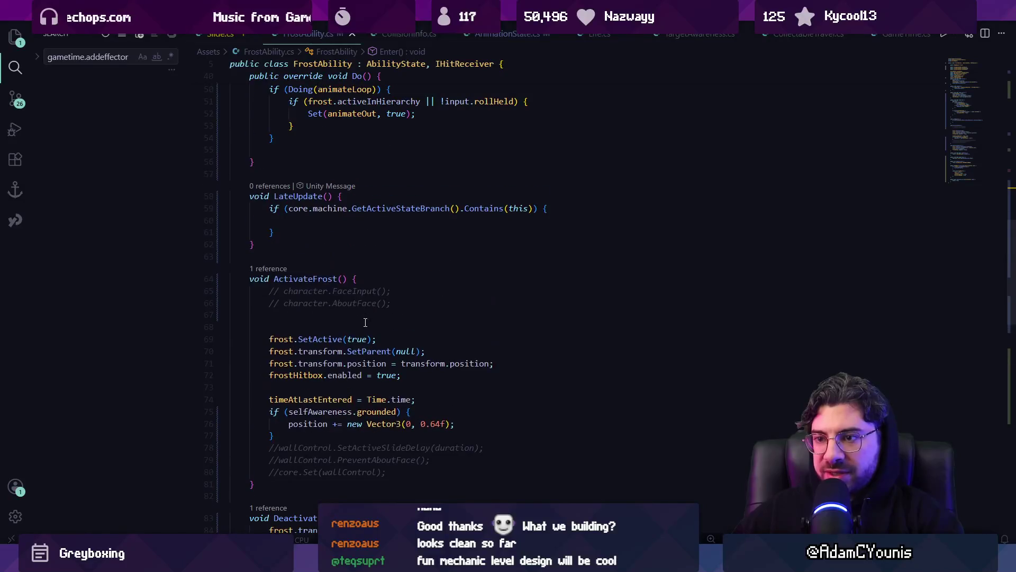
# - In LateUpdate, add an if block calling core.FaceDirection(startFacing) when the facing has changed
pyautogui.write('if (core.facingDirection != startFacing) {                 core.facingDirection = startFacing;             }')
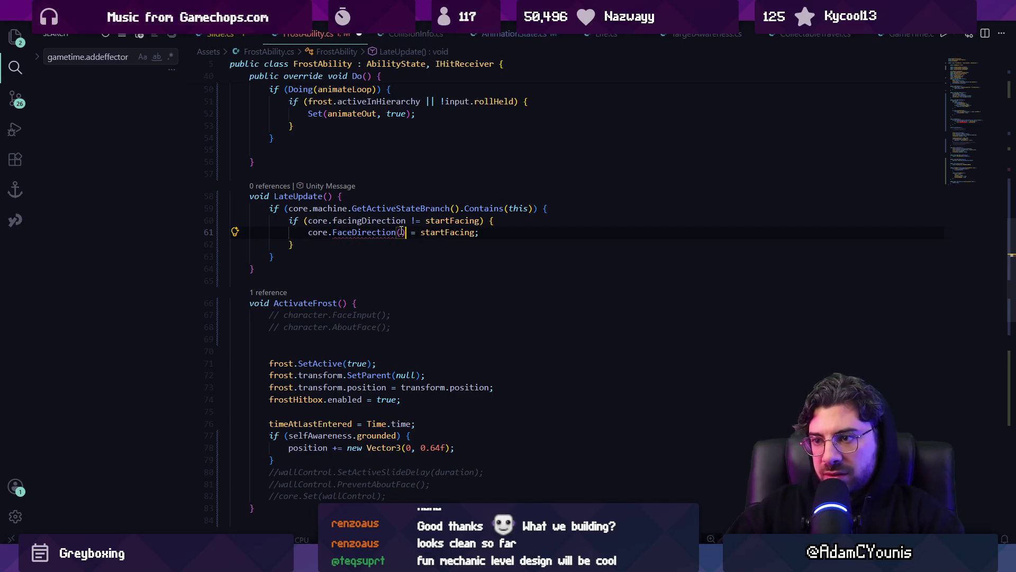
pyautogui.press('Delete')
pyautogui.press('Delete')
pyautogui.press('Delete')
pyautogui.press('End')
pyautogui.press('Left')
pyautogui.write(')')
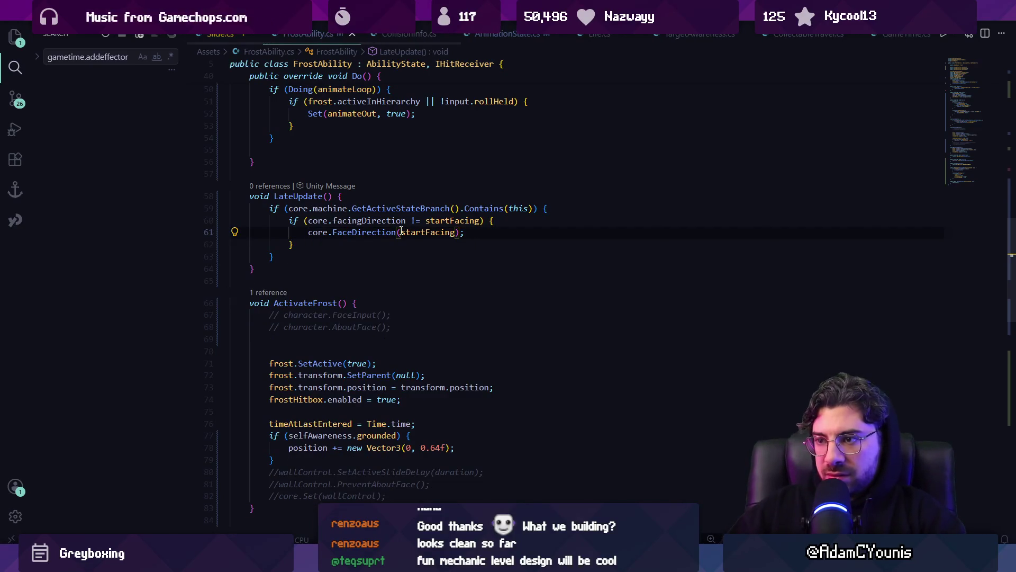
pyautogui.hotkey('alt', 'Tab')
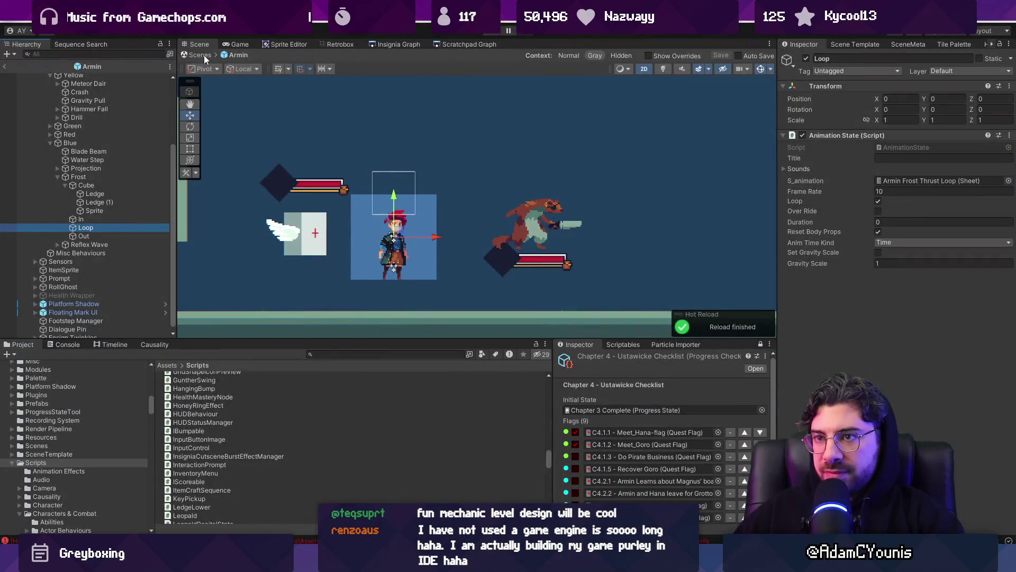
# - Exit Armin's prefab back to Frost Test and press Play to reload the updated code
pyautogui.click(200, 54)
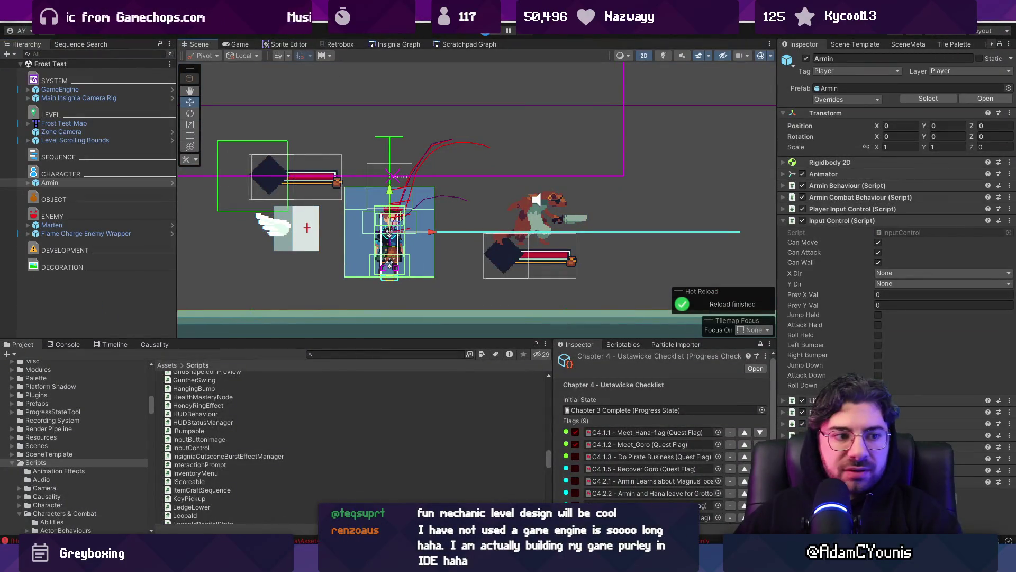
pyautogui.click(486, 34)
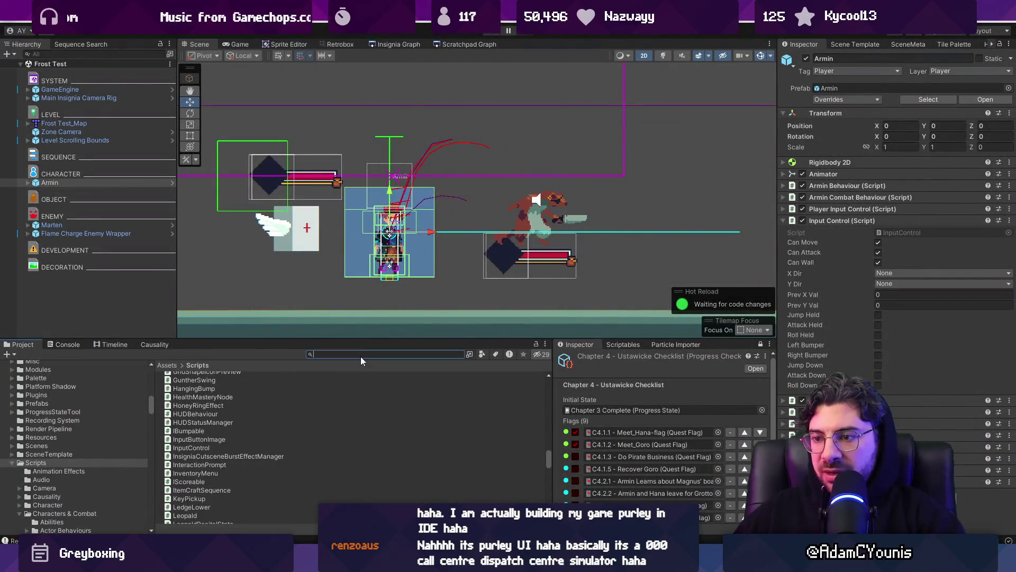
pyautogui.write('dischafront')
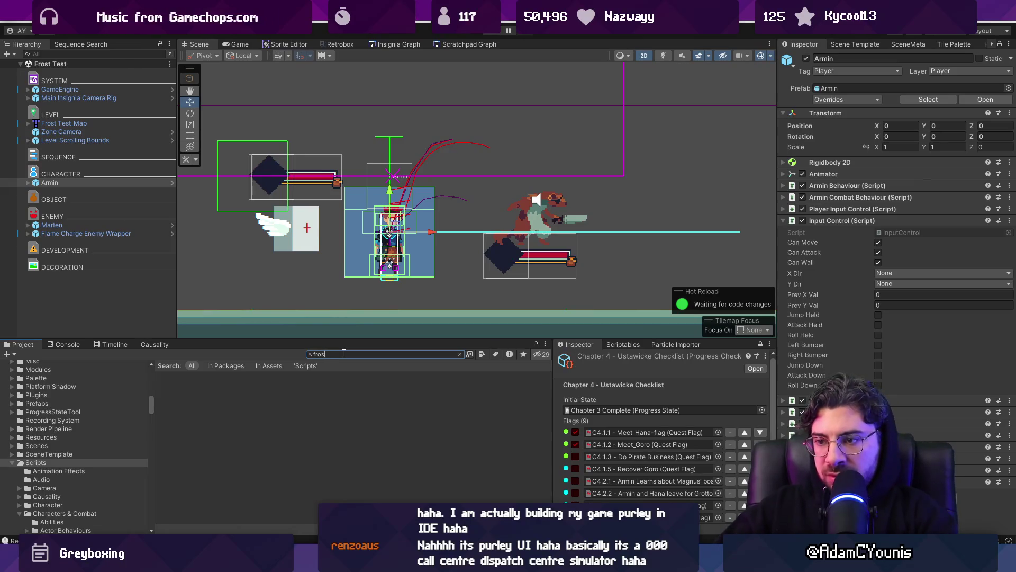
pyautogui.write('t')
# - Open the Armin Frost Thrust Intro animation sheet in the Retrobox animator
pyautogui.click(214, 410)
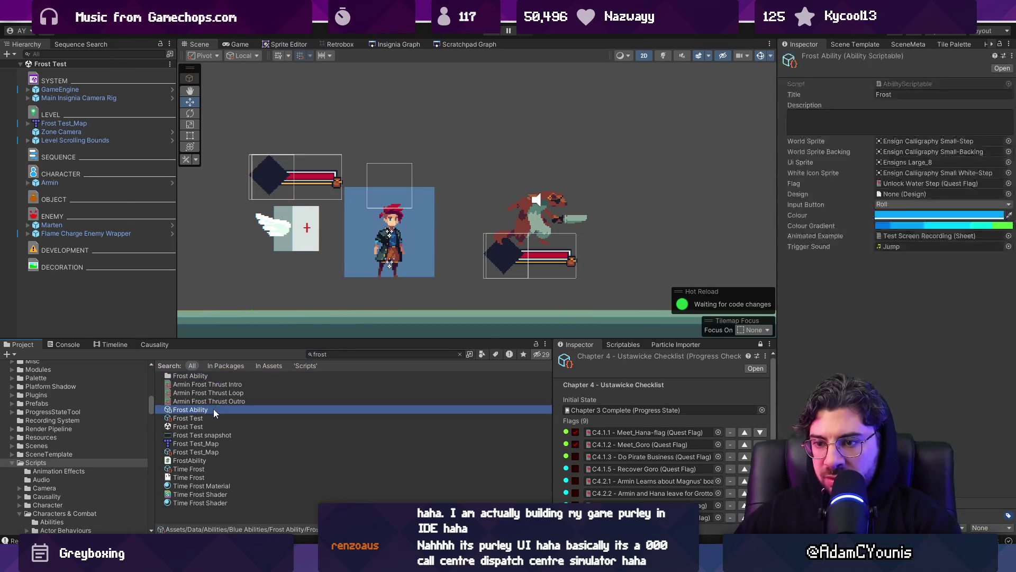
pyautogui.click(232, 385)
pyautogui.click(340, 44)
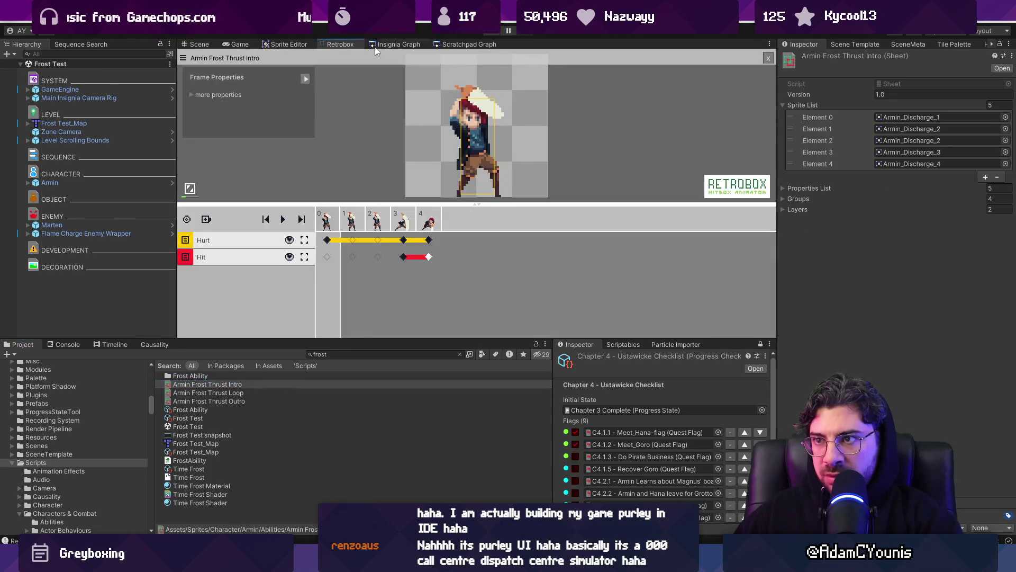
# - Widen frame 3's Hit keyframe hitbox leftward to 53 wide at X 9
pyautogui.click(429, 224)
pyautogui.click(406, 258)
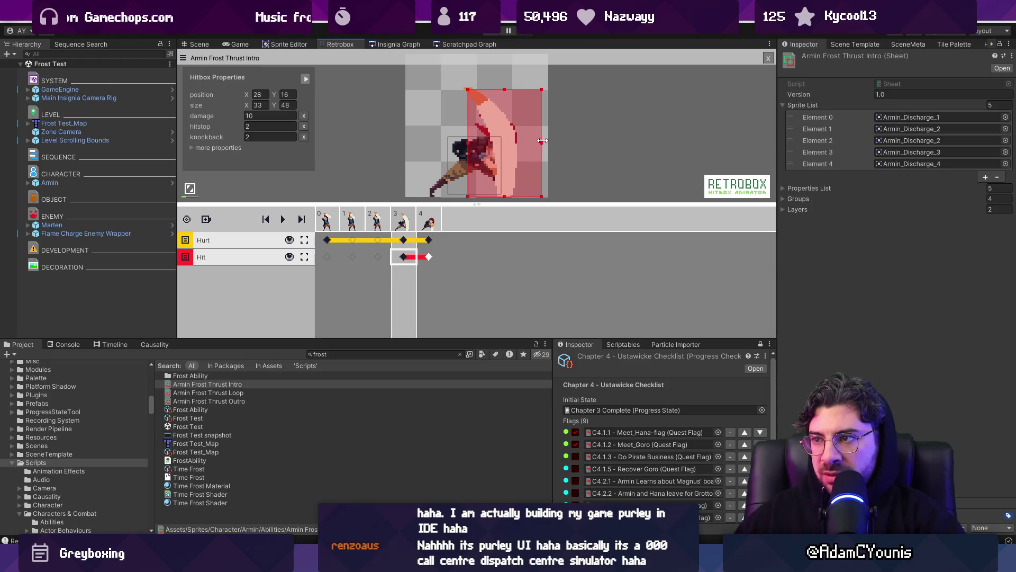
pyautogui.moveTo(443, 143); pyautogui.dragTo(428, 144)
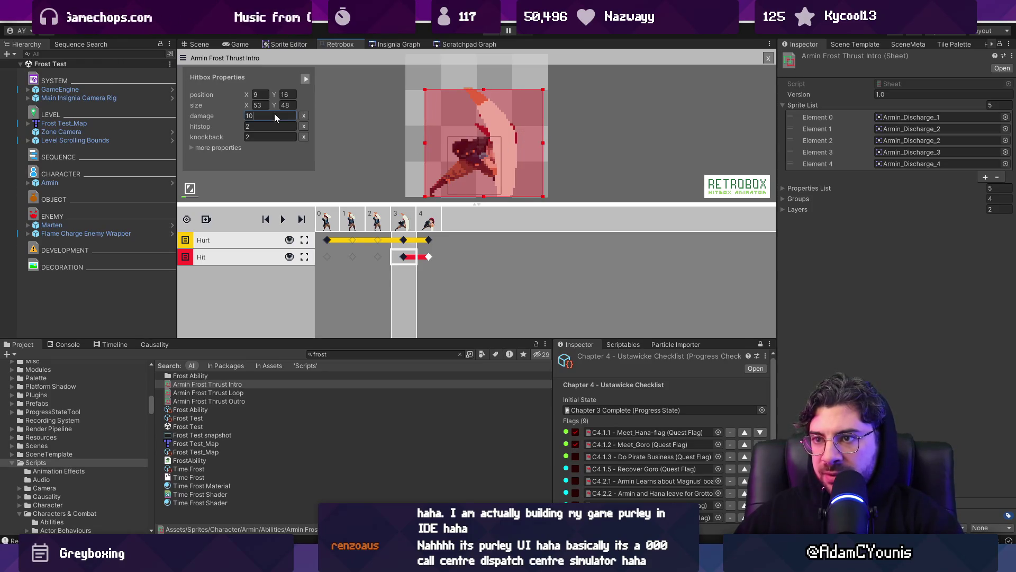
pyautogui.click(191, 147)
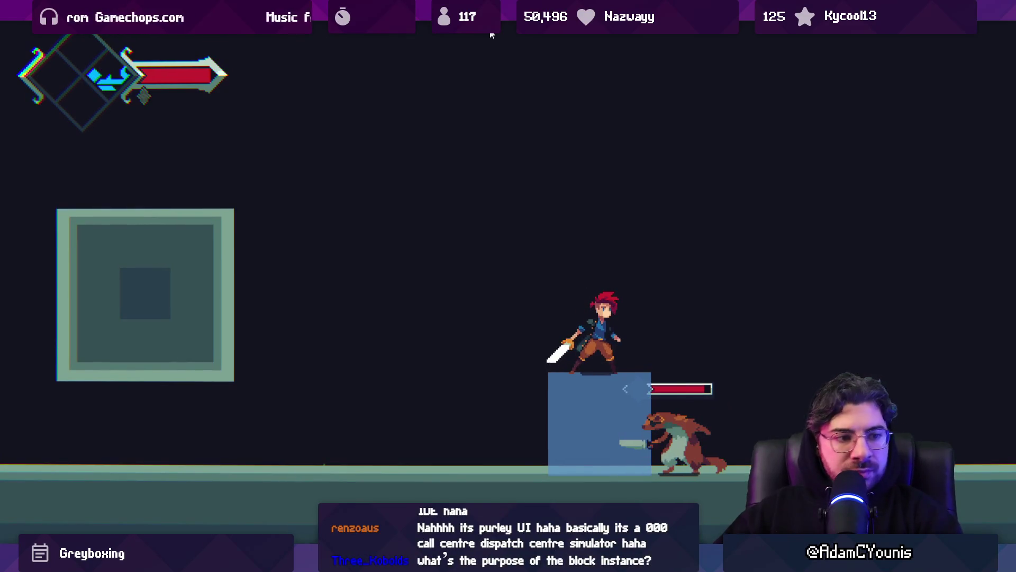
pyautogui.hotkey('ctrl', 'p')
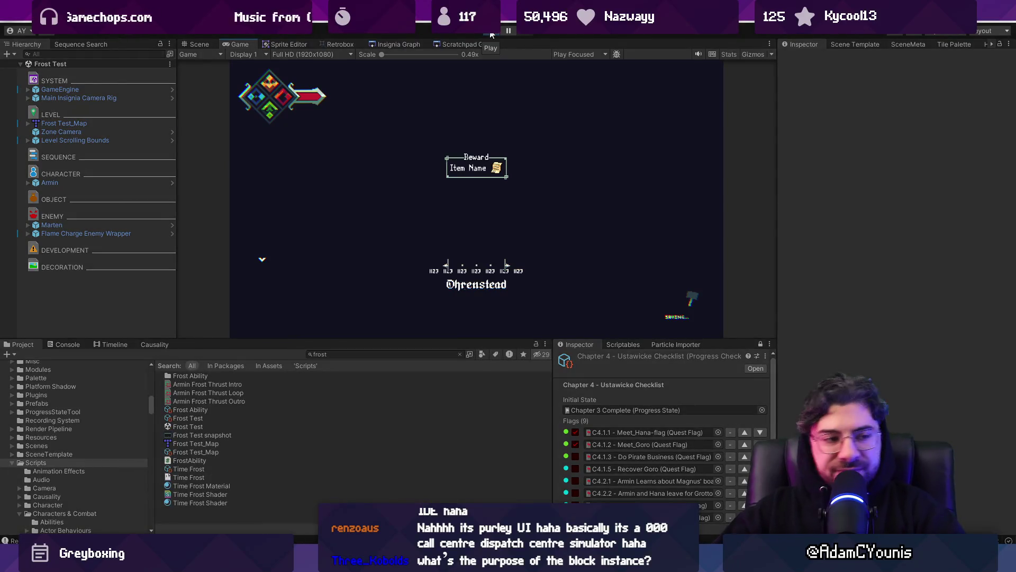
# - Start the game and jump Armin up and right off the stone block
pyautogui.click(491, 35)
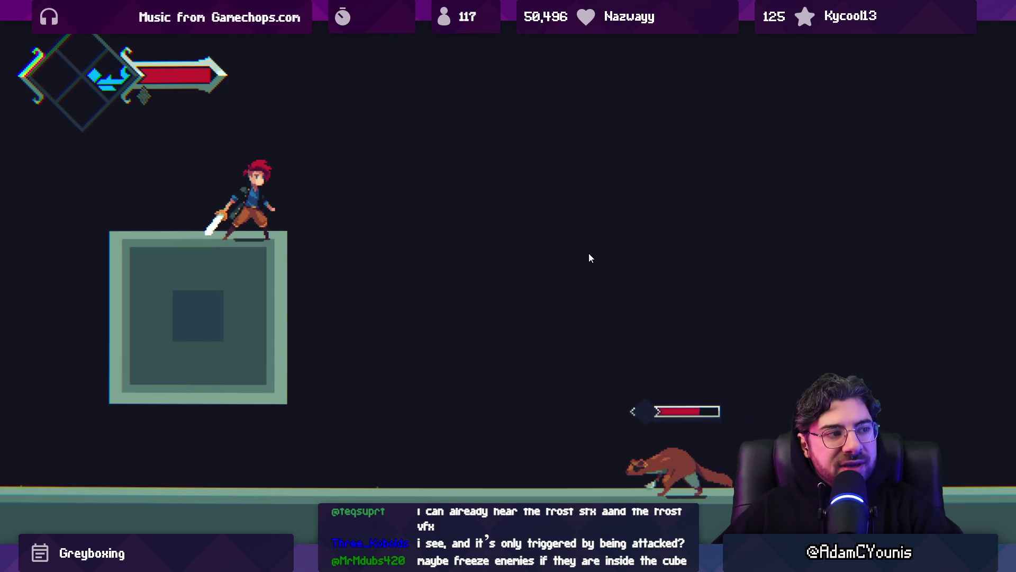
pyautogui.press('space')
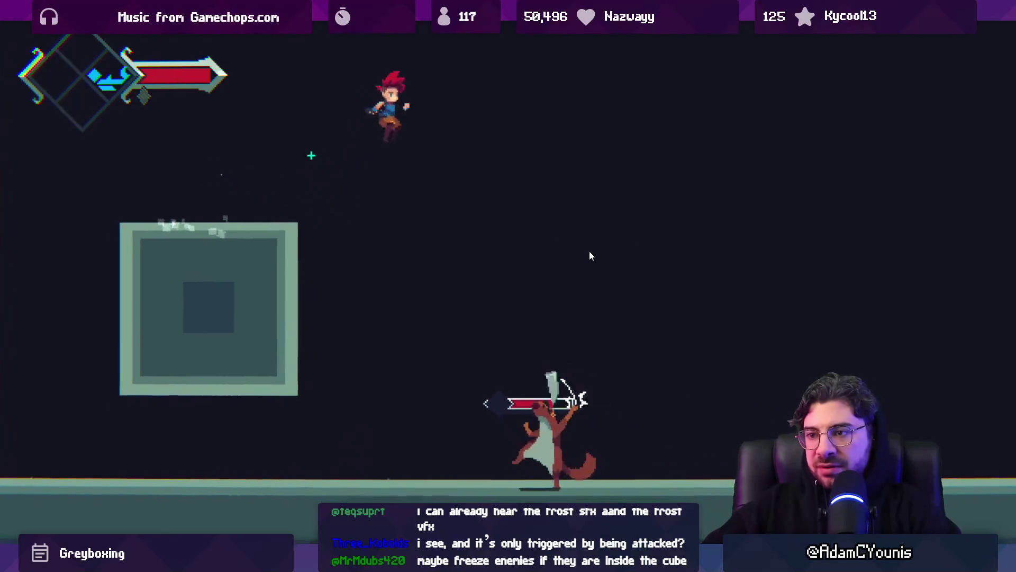
# - Fight the weasel with sword slashes and a frost ice cube, then stop the game
pyautogui.press('Right')
pyautogui.press('x')
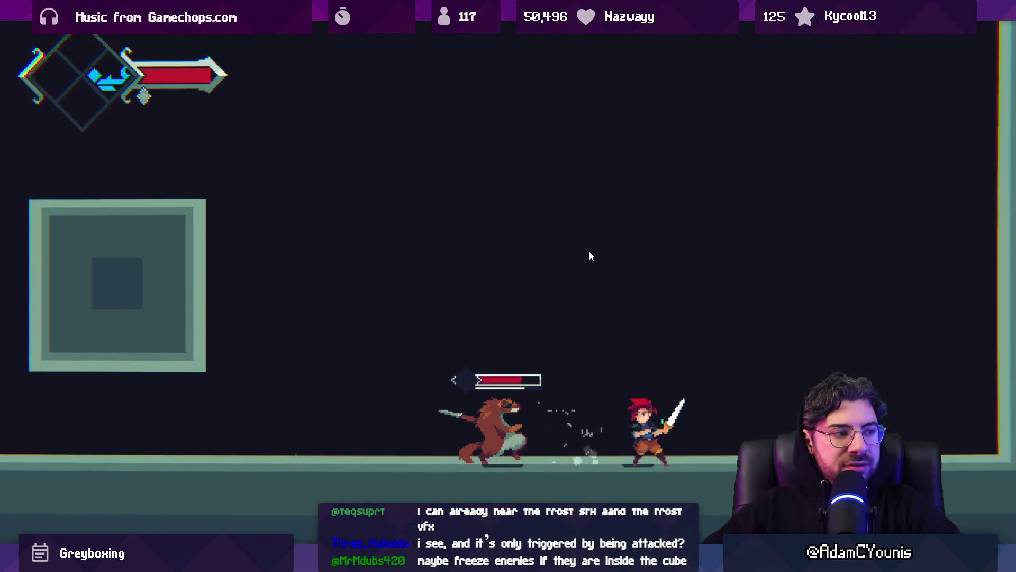
pyautogui.press('c')
pyautogui.press('space')
pyautogui.press('Left')
pyautogui.press('x')
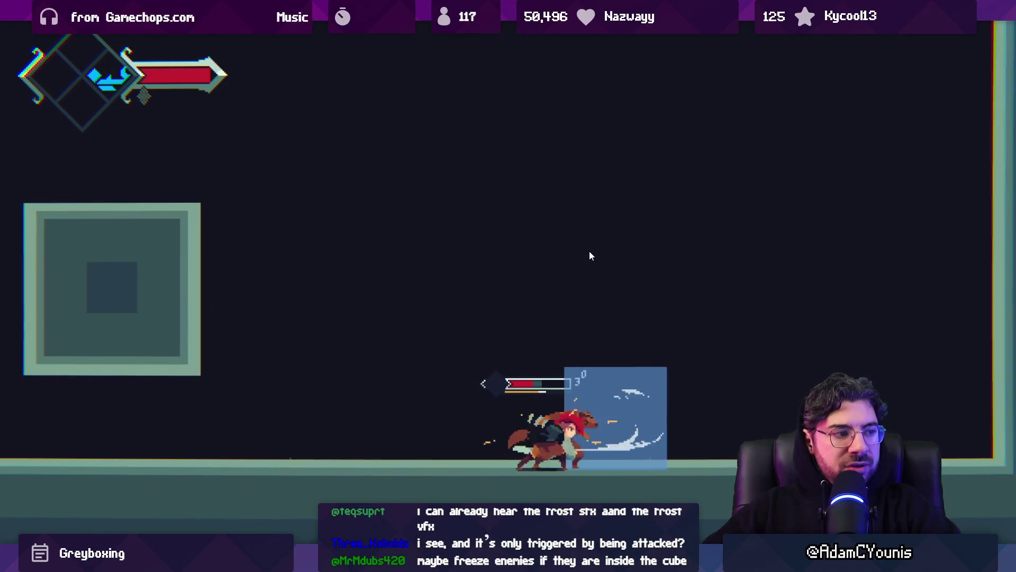
pyautogui.press('x')
pyautogui.press('x')
pyautogui.press('space')
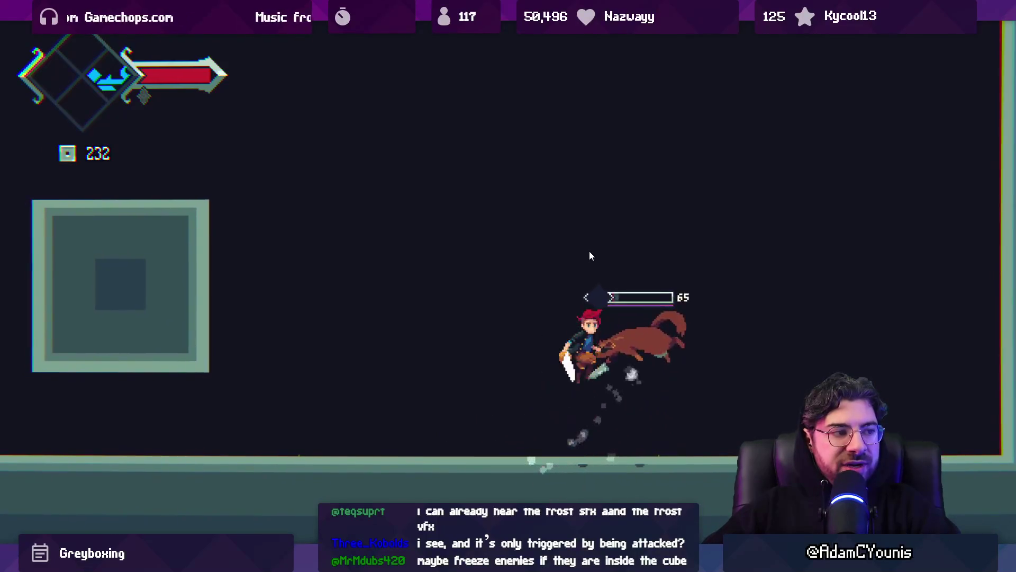
pyautogui.press('x')
pyautogui.press('x')
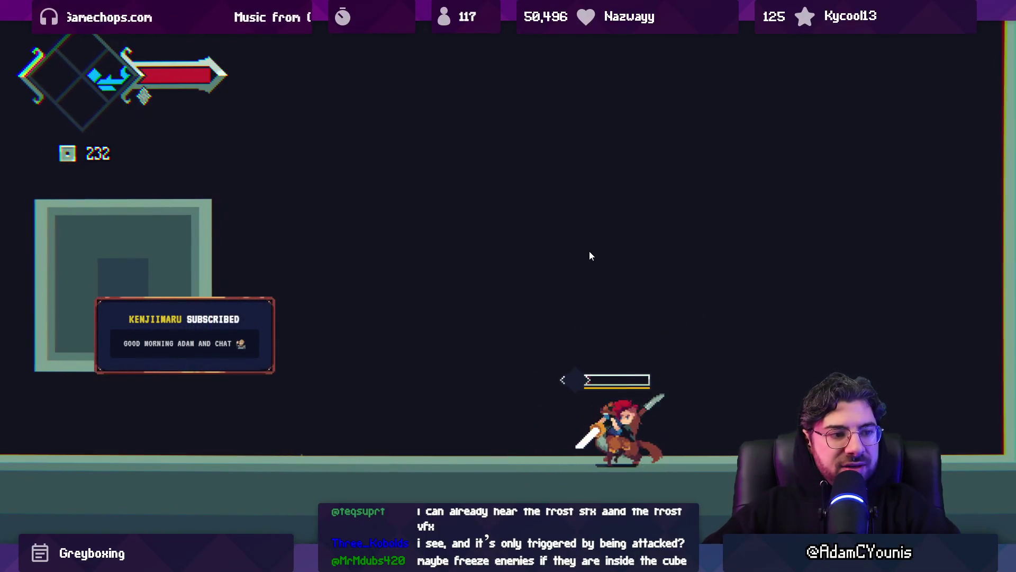
pyautogui.press('Right')
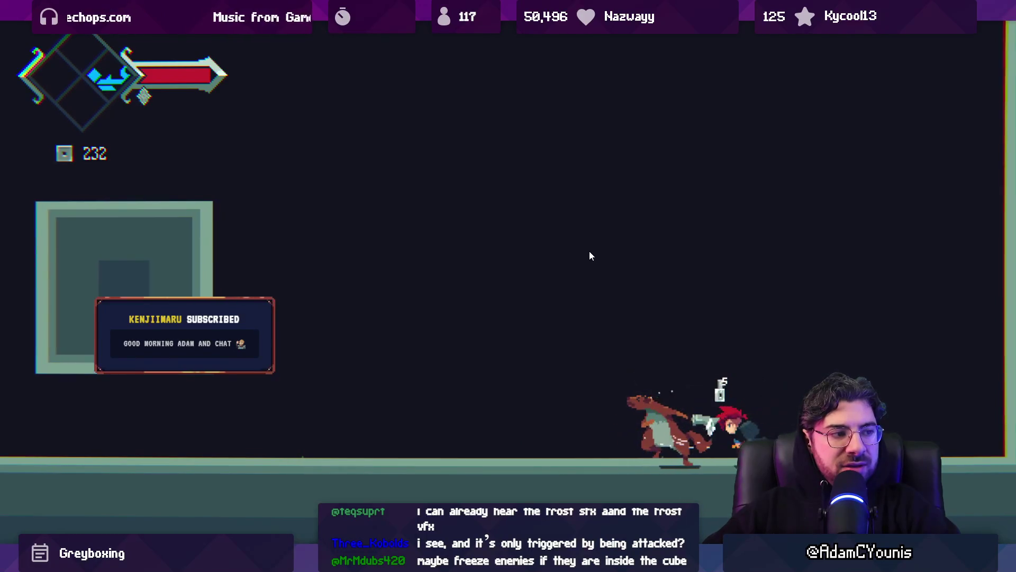
pyautogui.hotkey('shift', 'space')
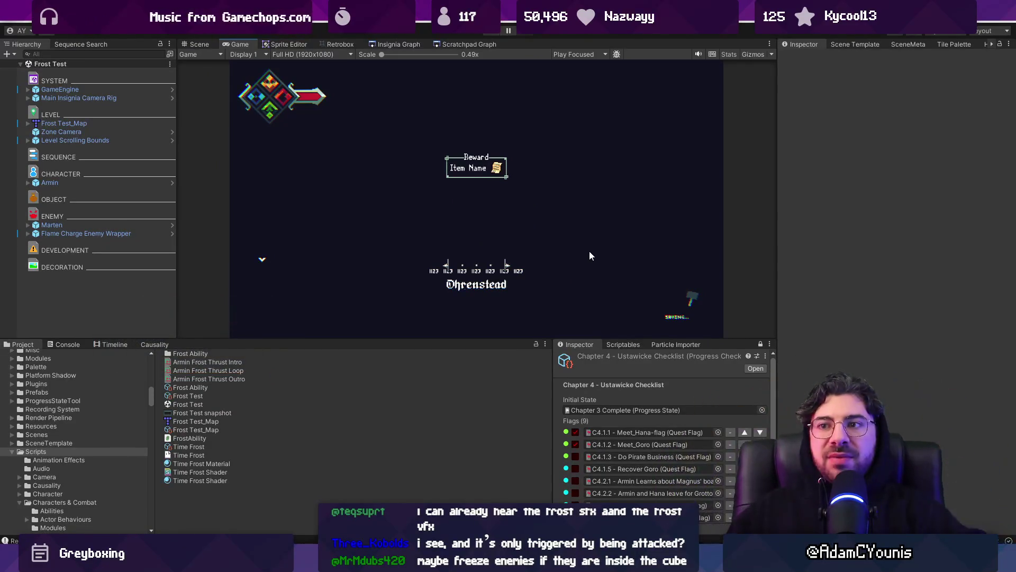
# - Run a play-test from the Scene view, then pan the Insignia Graph to the long level
pyautogui.click(193, 45)
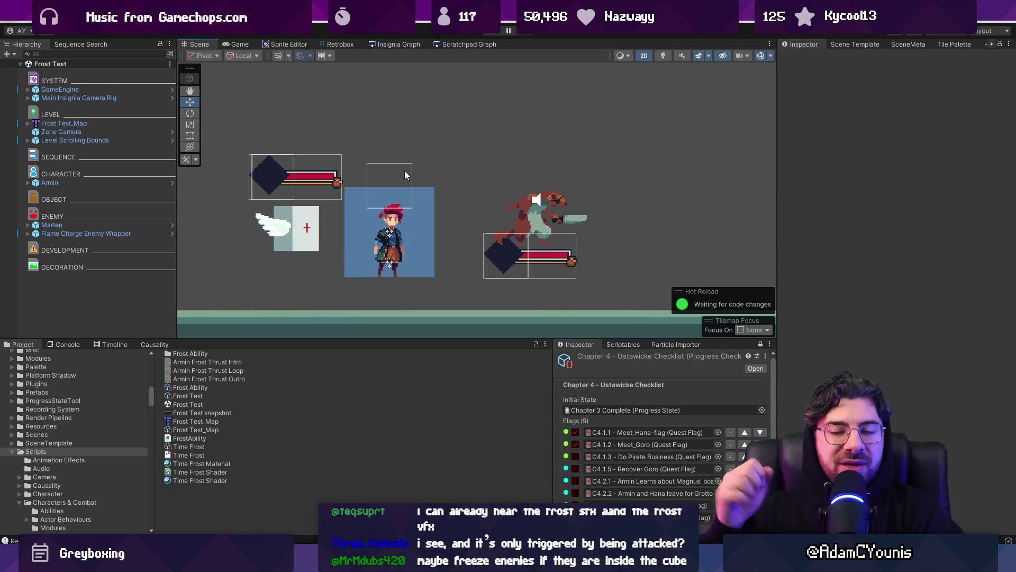
pyautogui.hotkey('ctrl', 'p')
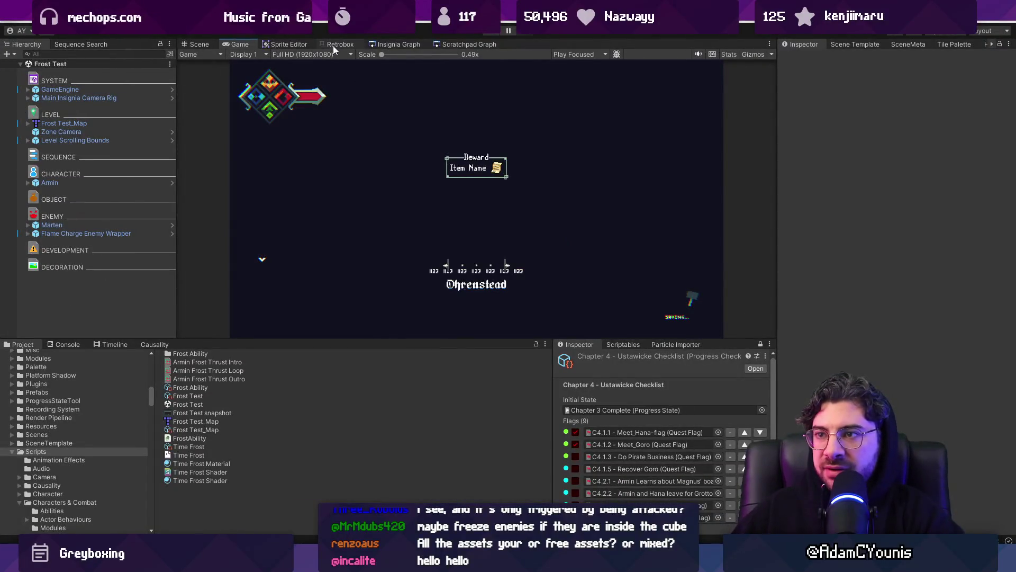
pyautogui.click(378, 44)
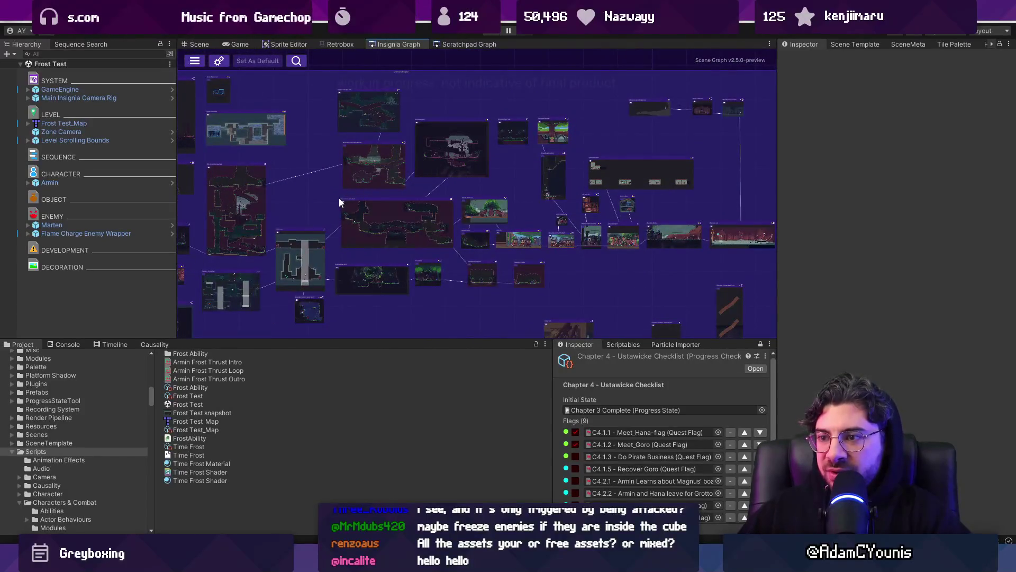
pyautogui.moveTo(281, 196); pyautogui.dragTo(405, 227)
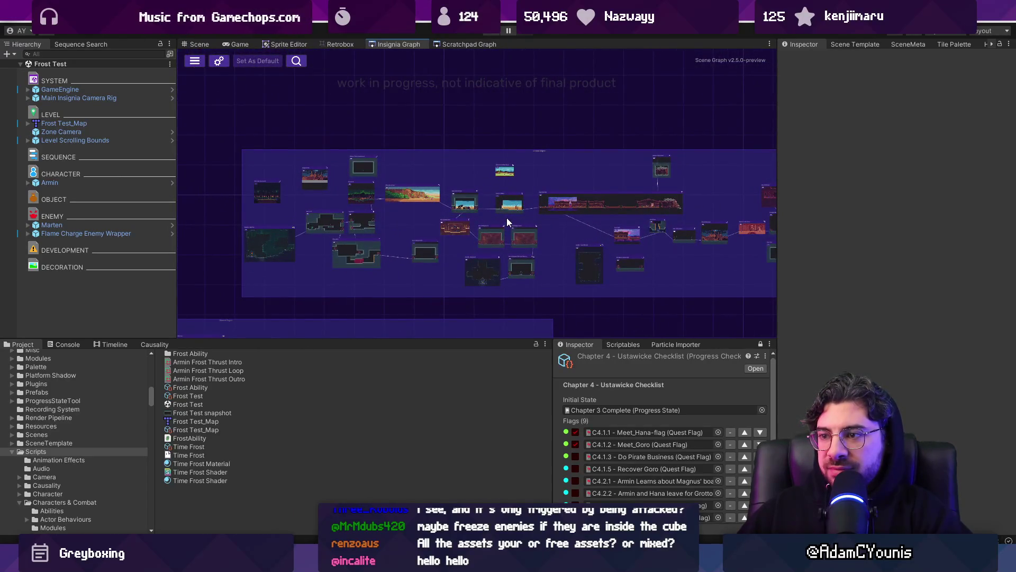
pyautogui.scroll(3, 604, 205)
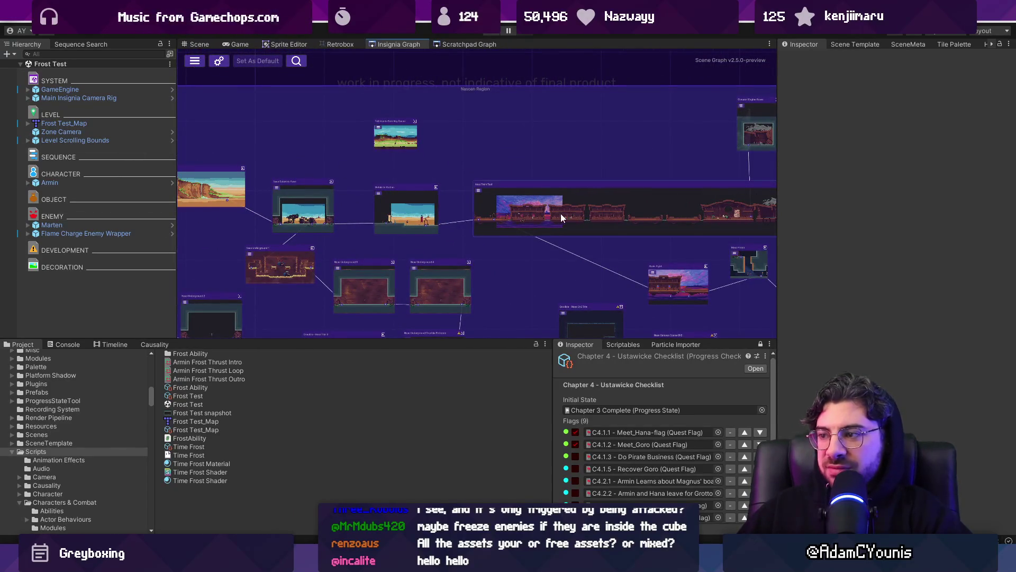
pyautogui.moveTo(561, 214); pyautogui.dragTo(512, 204)
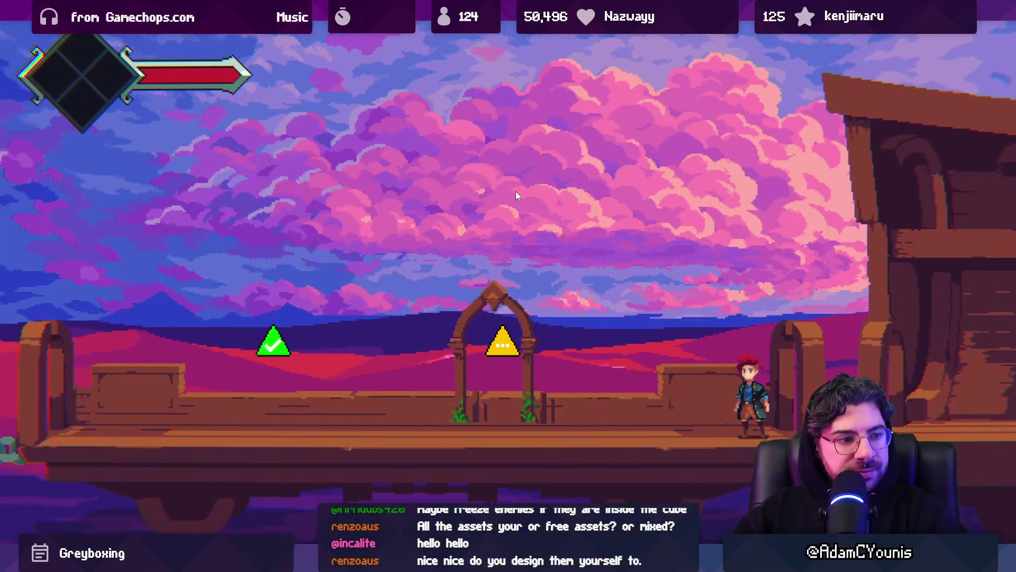
# - Run and jump Armin along the platform past the villager, then return to the editor
pyautogui.press('Left')
pyautogui.press('Right')
pyautogui.press('space')
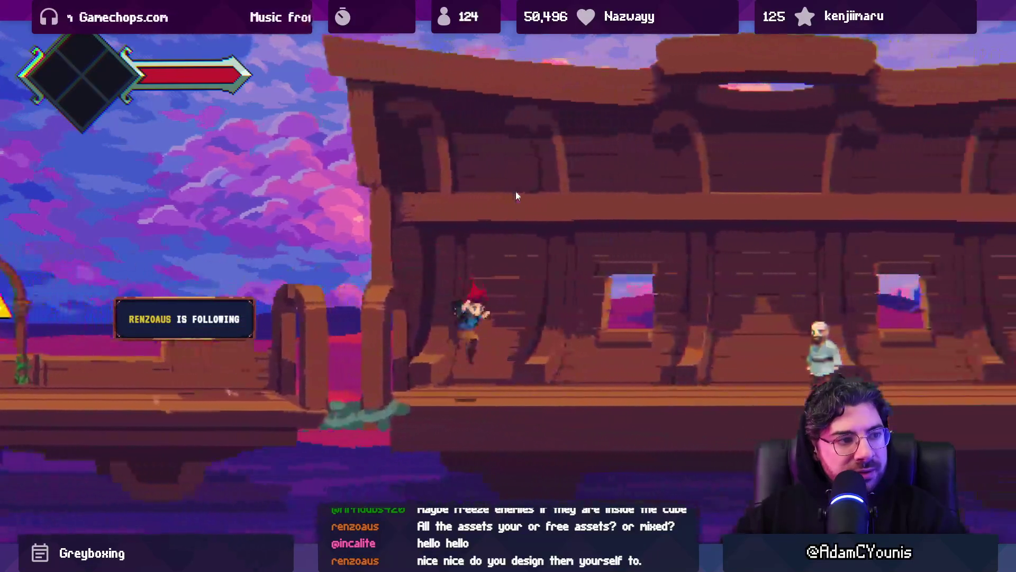
pyautogui.press('Right')
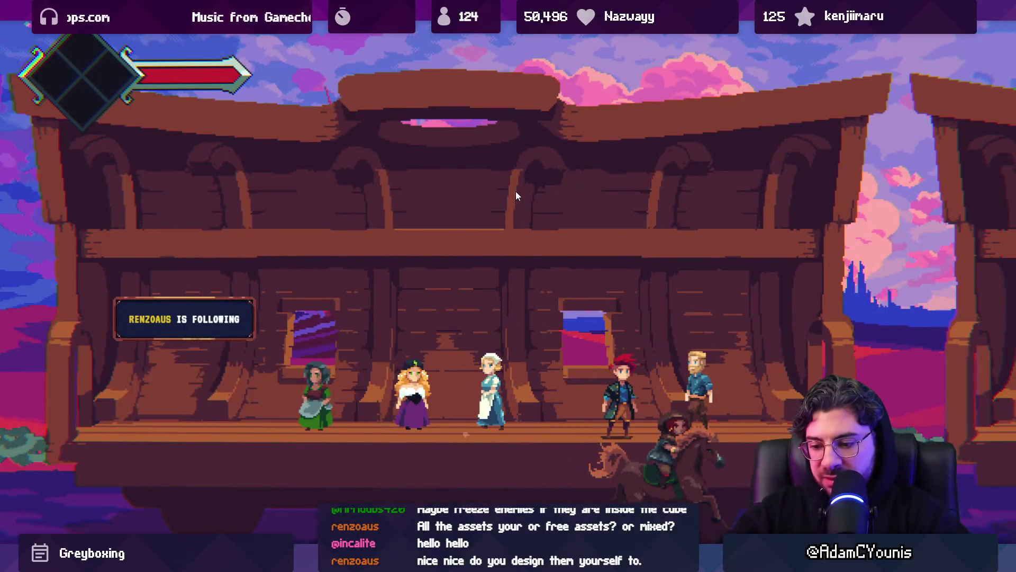
pyautogui.hotkey('ctrl', 'p')
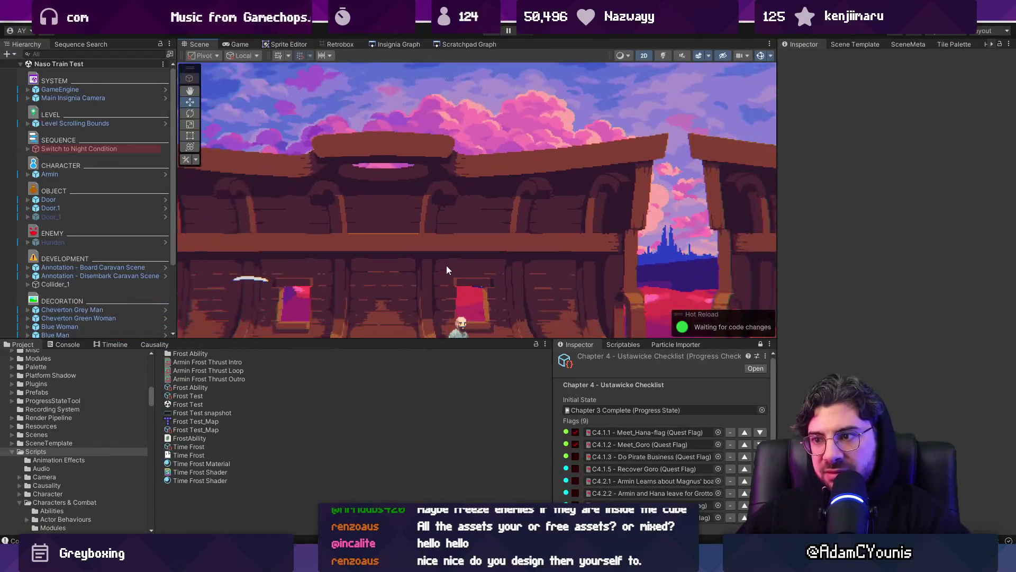
# - In the Armin prefab, deactivate the Cube child under Frost, then exit to Naso Train Test
pyautogui.moveTo(419, 338); pyautogui.dragTo(418, 400)
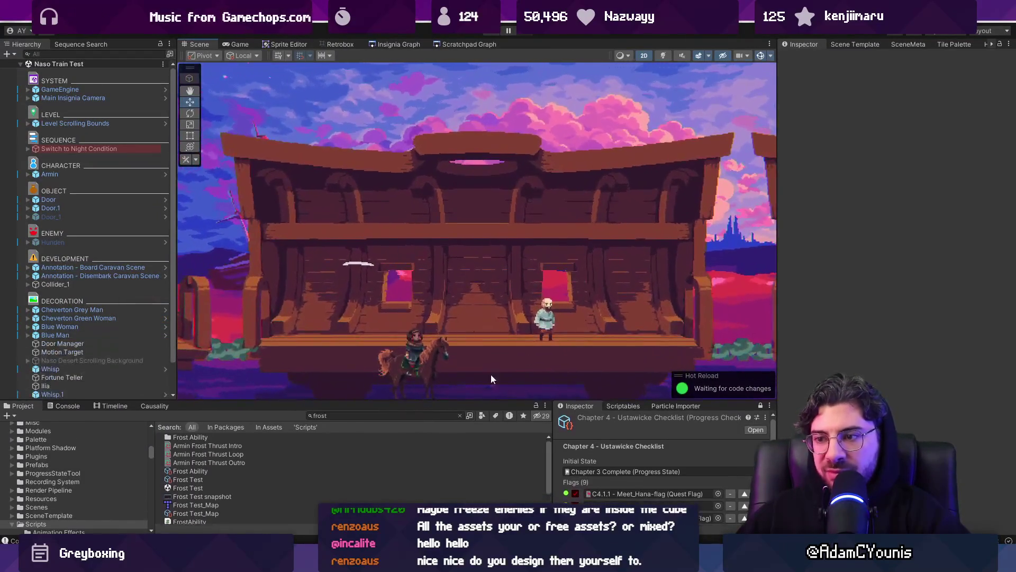
pyautogui.scroll(-3, 665, 281)
pyautogui.scroll(-2, 478, 269)
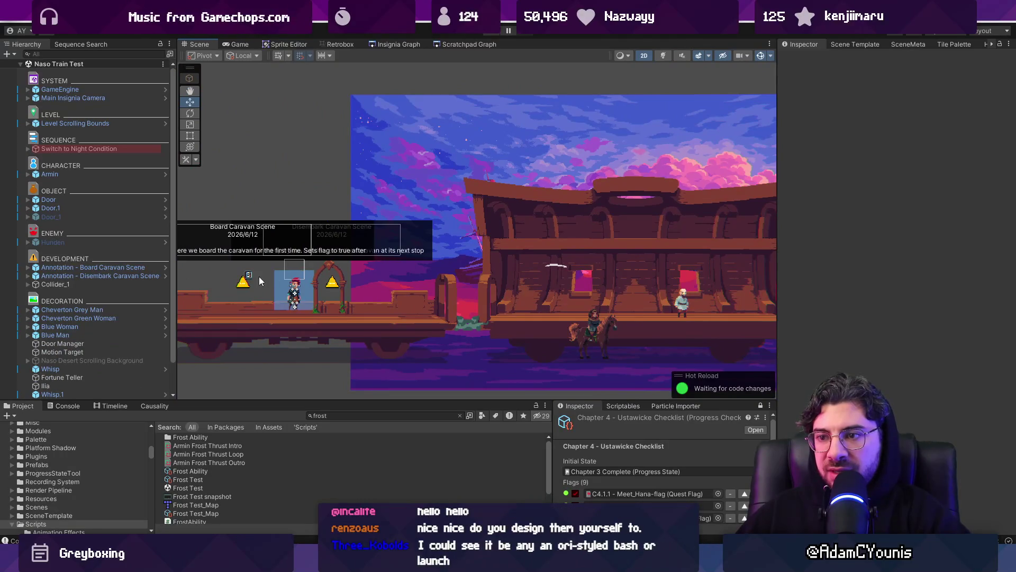
pyautogui.click(282, 284)
pyautogui.click(167, 176)
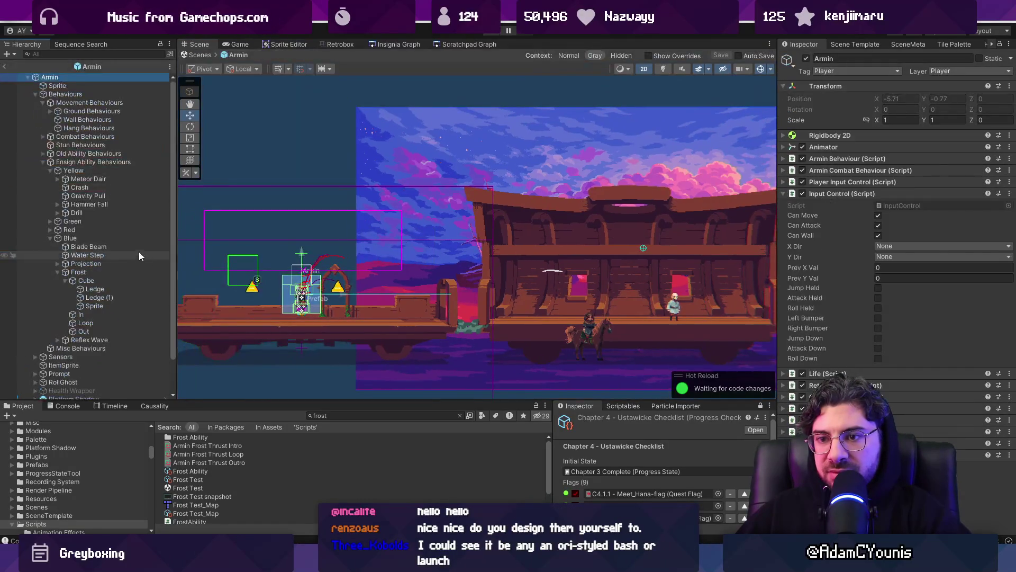
pyautogui.click(105, 248)
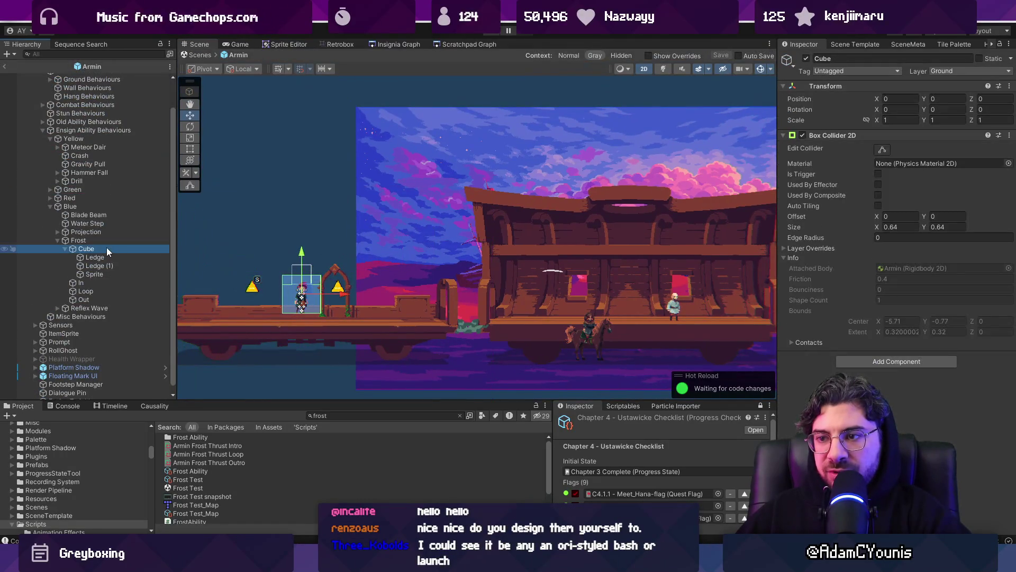
pyautogui.click(806, 58)
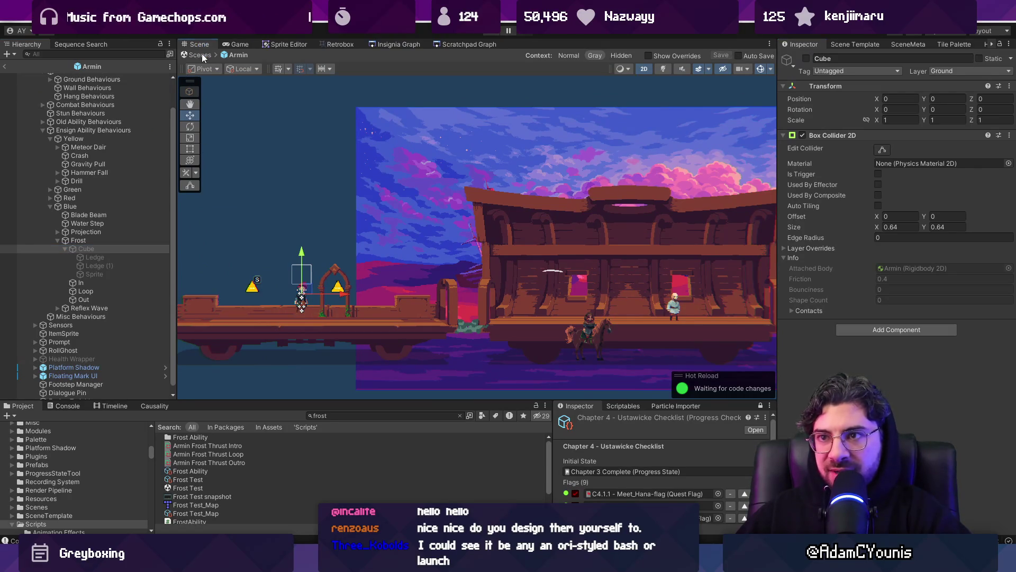
pyautogui.click(202, 53)
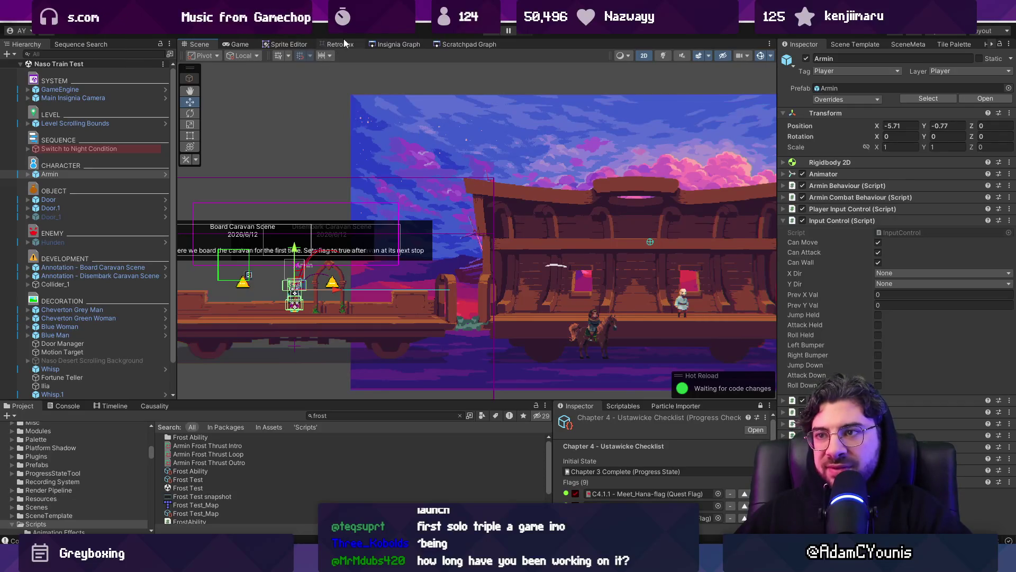
# - Show the Insignia Graph and zoom and pan across its nodes to Outside Masalyaar
pyautogui.click(395, 44)
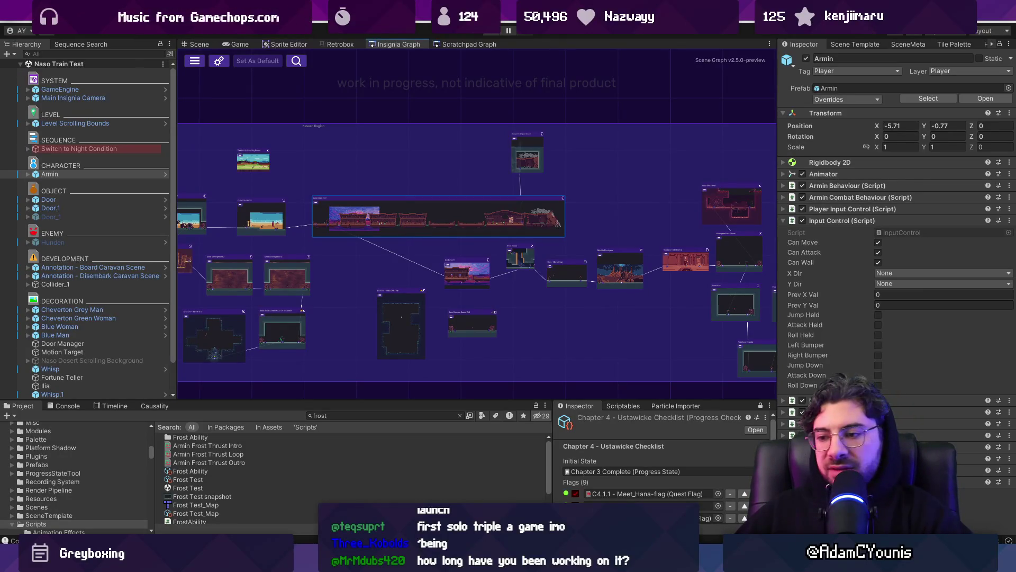
pyautogui.moveTo(556, 563)
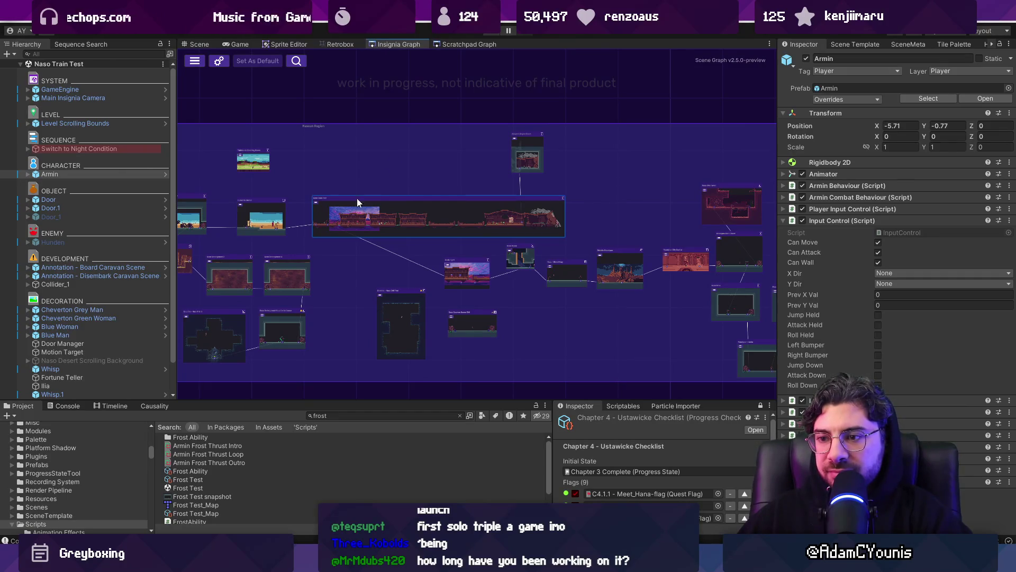
pyautogui.scroll(2, 450, 299)
pyautogui.scroll(1, 570, 280)
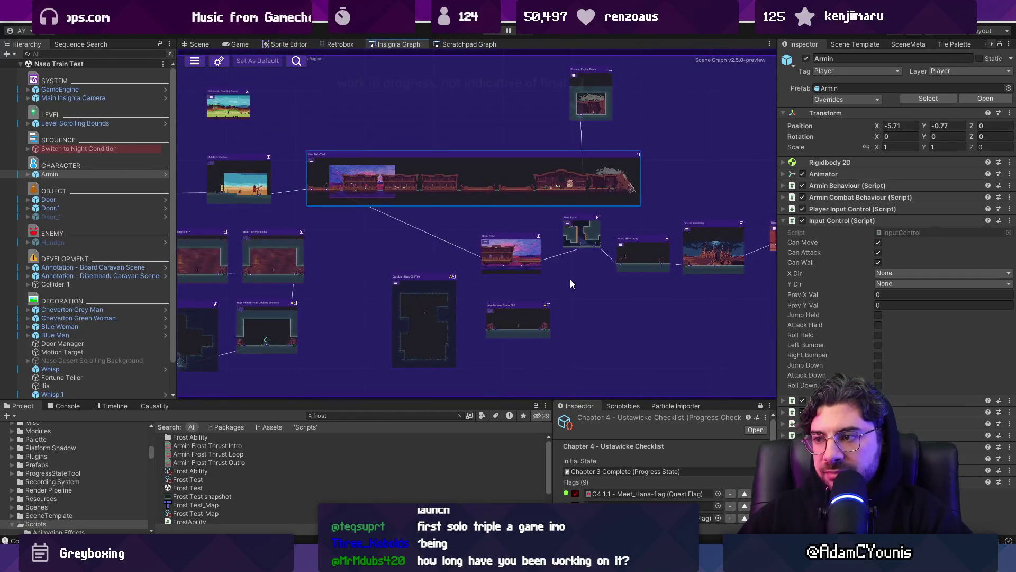
pyautogui.scroll(2, 543, 294)
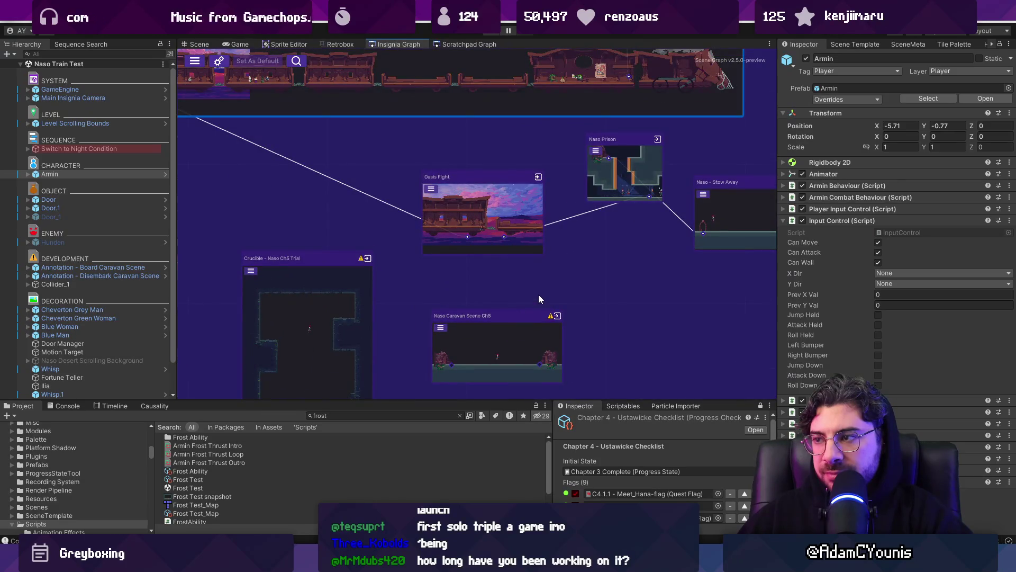
pyautogui.moveTo(550, 289)
pyautogui.mouseDown()
pyautogui.moveTo(386, 260)
pyautogui.moveTo(313, 291)
pyautogui.mouseUp()
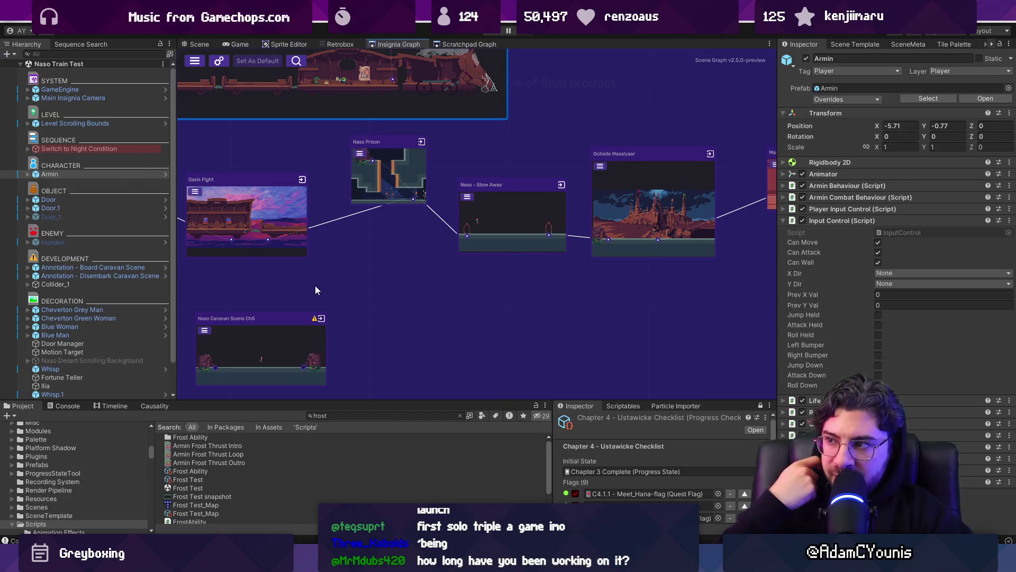
pyautogui.scroll(-3, 481, 265)
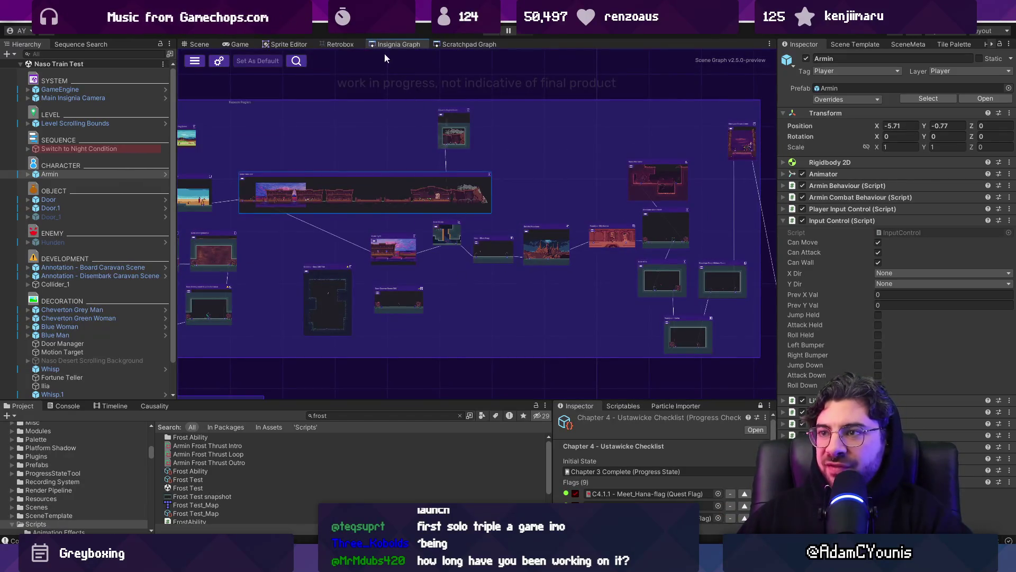
pyautogui.click(456, 45)
# - Open the Reflex Wave Test node from the Scratchpad Graph and start playing it
pyautogui.scroll(3, 530, 228)
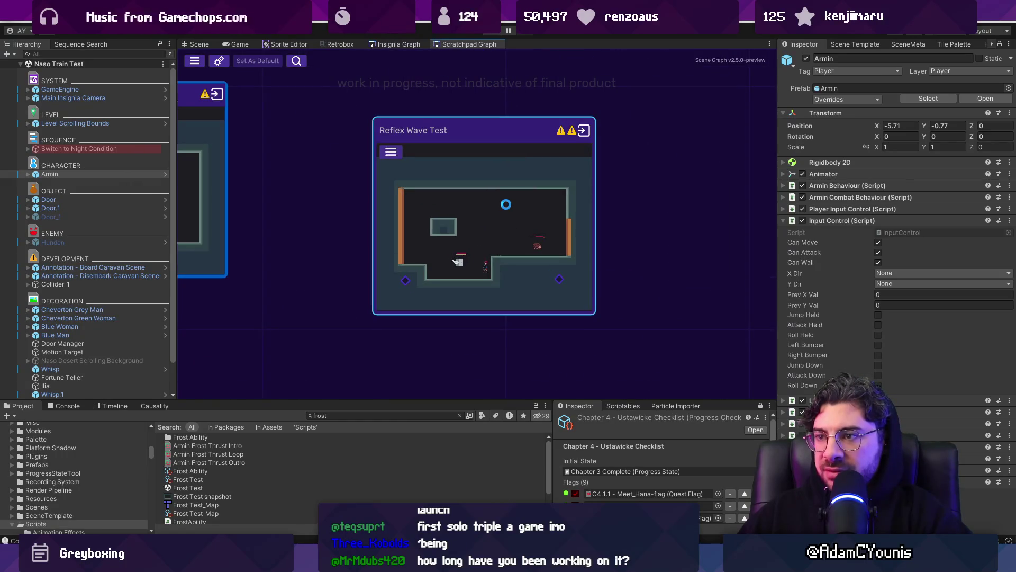
pyautogui.doubleClick(505, 203)
pyautogui.hotkey('ctrl', 'p')
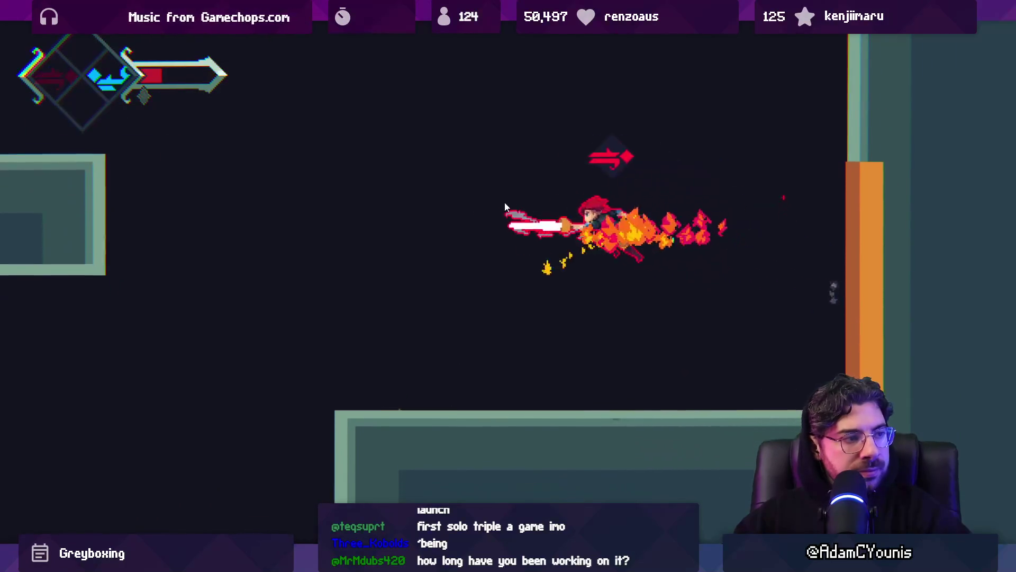
# - Leave the full-screen game and restore the normal editor layout
pyautogui.hotkey('shift', 'space')
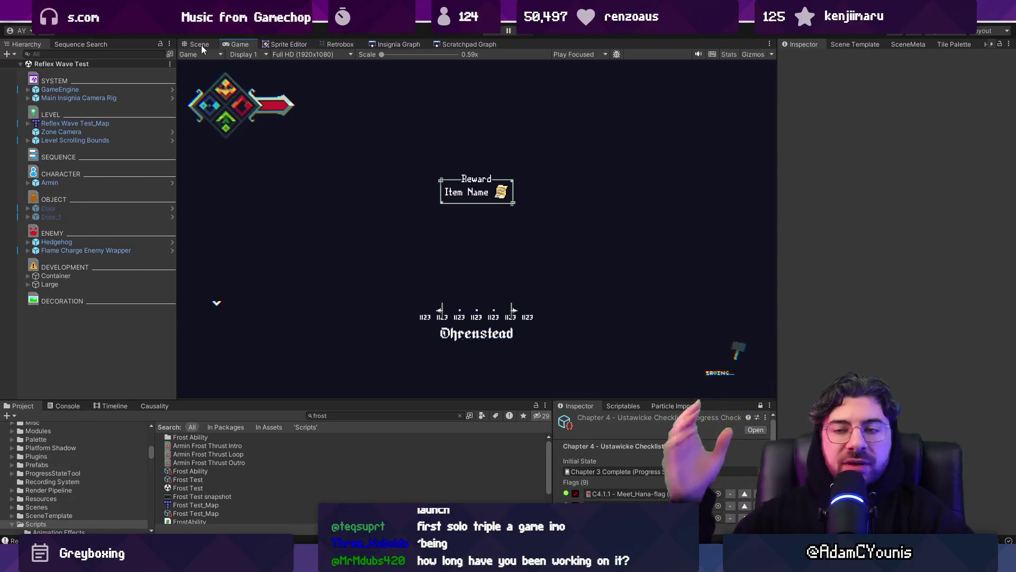
# - Frame the Reflex Wave Test room in the Scene view, then start Play mode again
pyautogui.click(202, 46)
pyautogui.press('f')
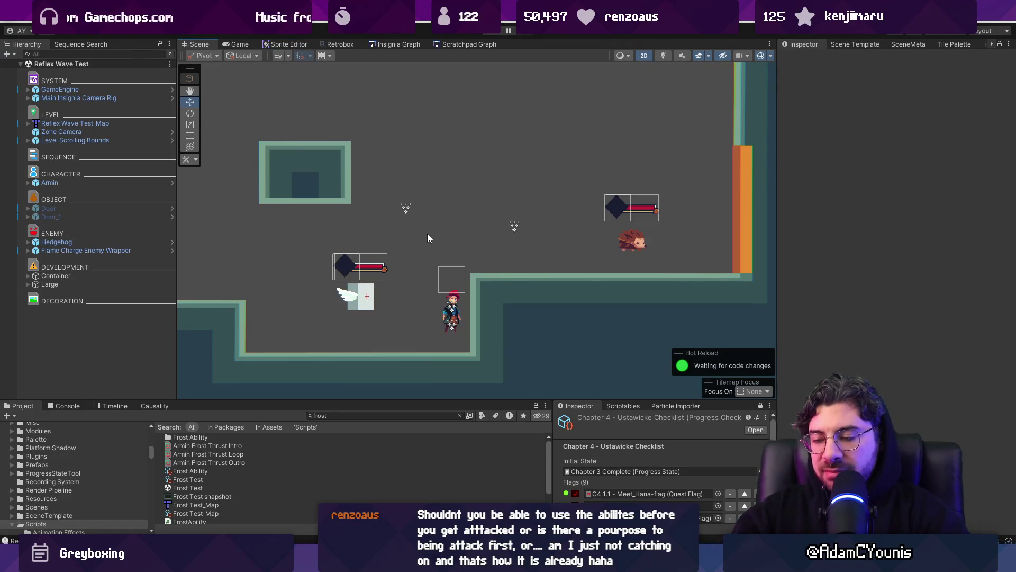
pyautogui.hotkey('ctrl', 'p')
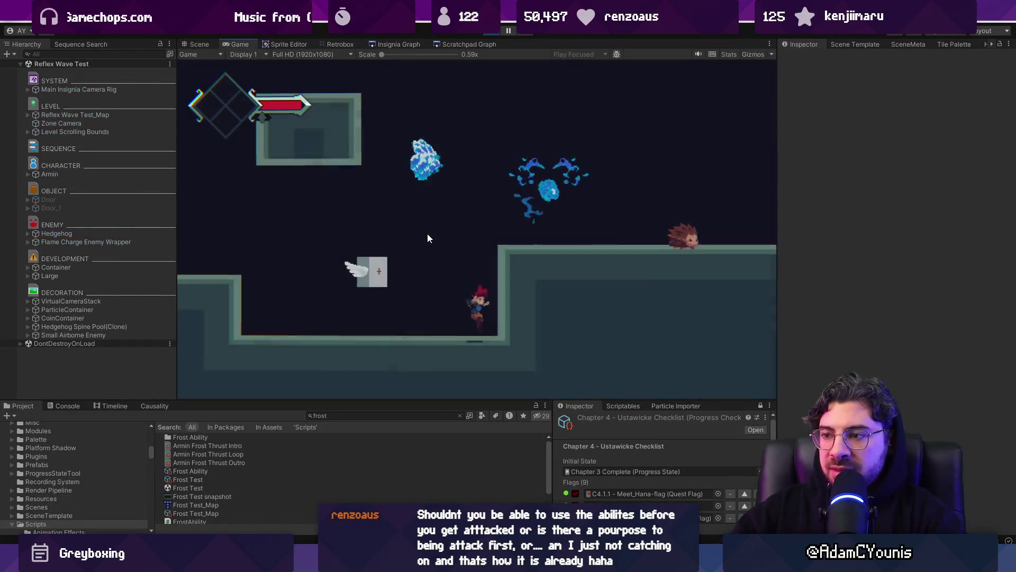
# - Play full-screen, drop to the lower floor and defeat the hedgehog with slashes and a fire dash
pyautogui.hotkey('shift', 'space')
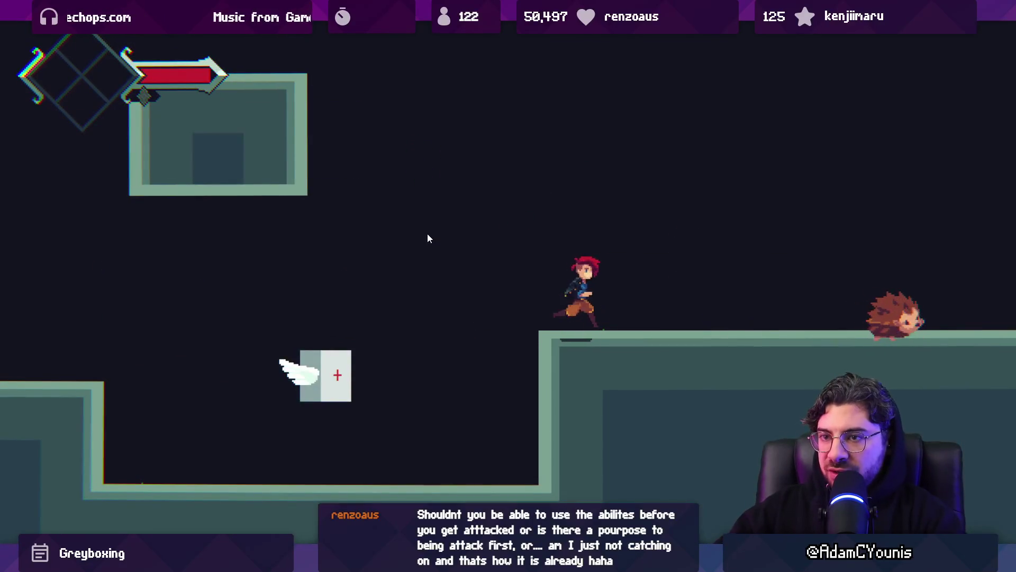
pyautogui.press('x')
pyautogui.press('space')
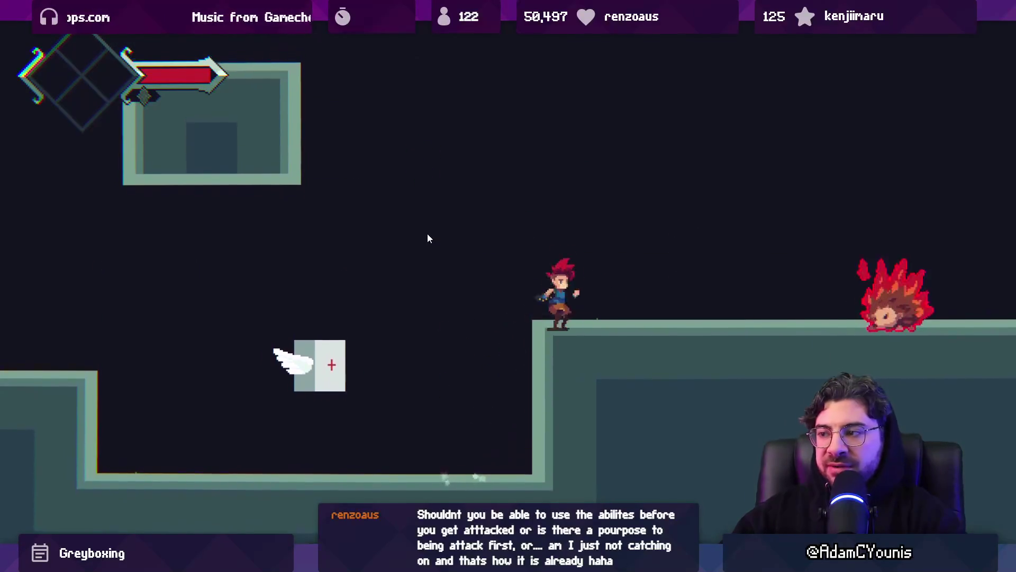
pyautogui.press('Right')
pyautogui.press('x')
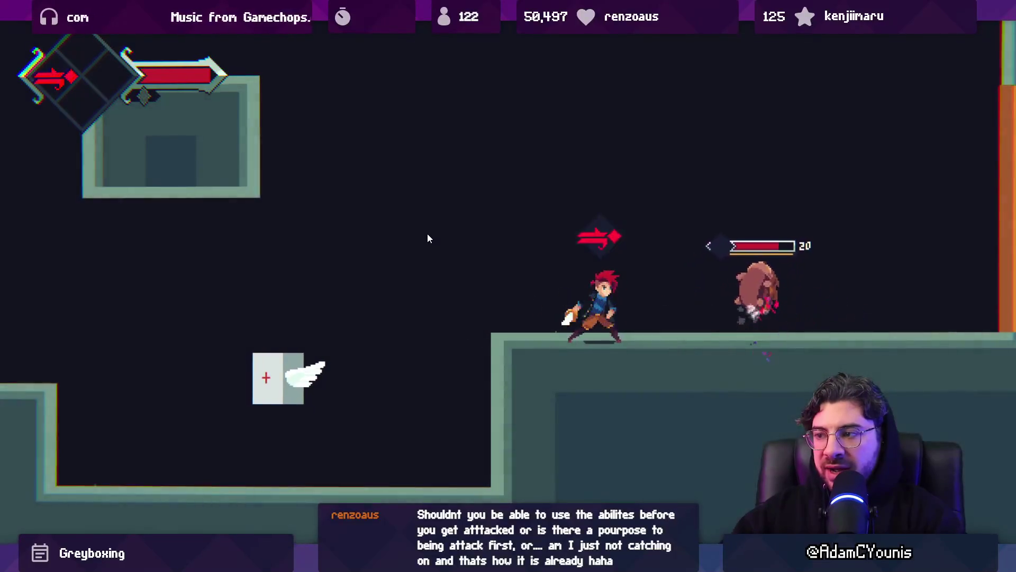
pyautogui.press('space')
pyautogui.press('c')
pyautogui.press('Left')
pyautogui.press('x')
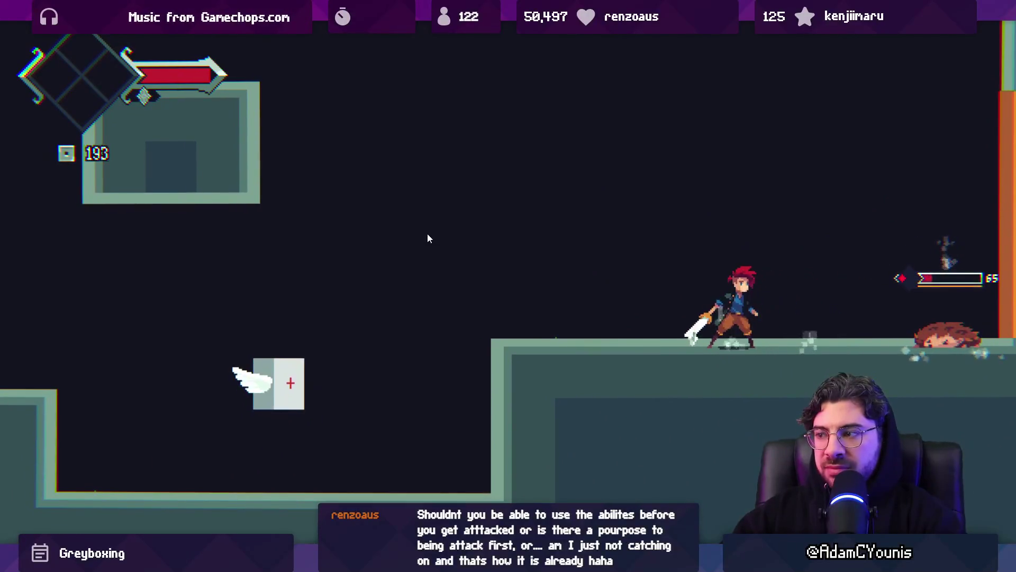
pyautogui.press('Right')
pyautogui.press('x')
pyautogui.press('x')
pyautogui.press('Left')
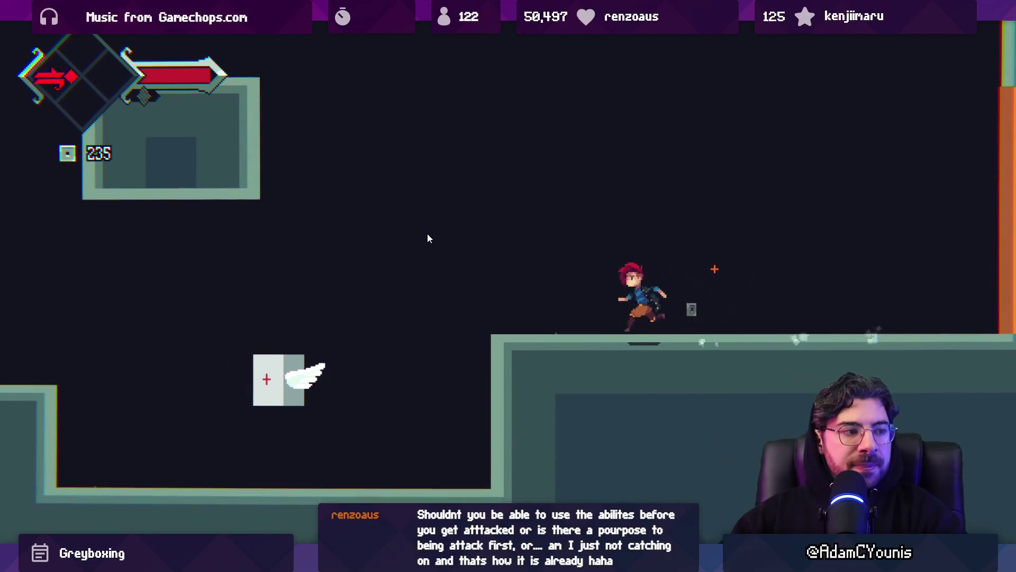
# - Break the health block, then jump and use the red slash in mid-air
pyautogui.press('x')
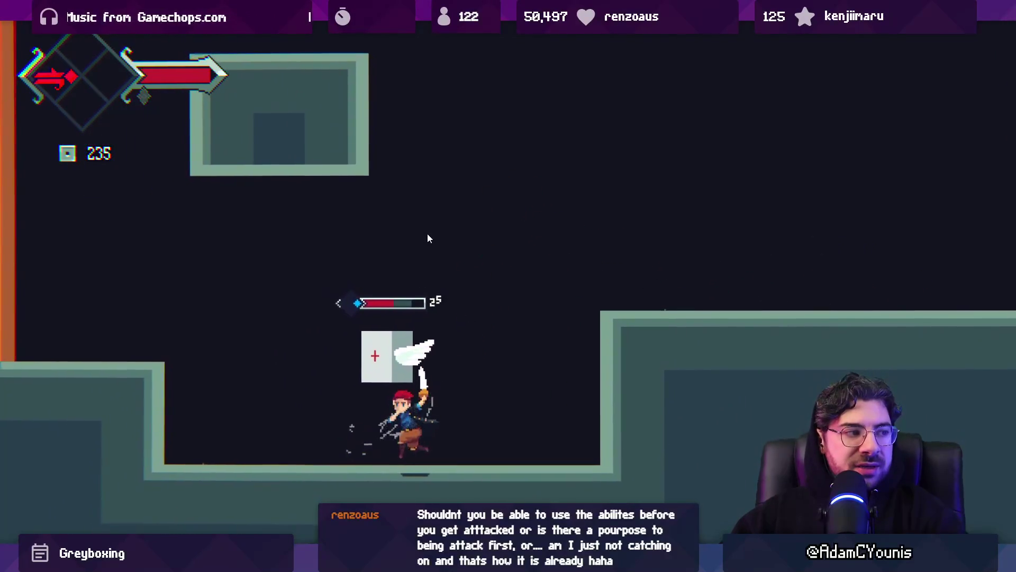
pyautogui.press('x')
pyautogui.press('x')
pyautogui.press('x')
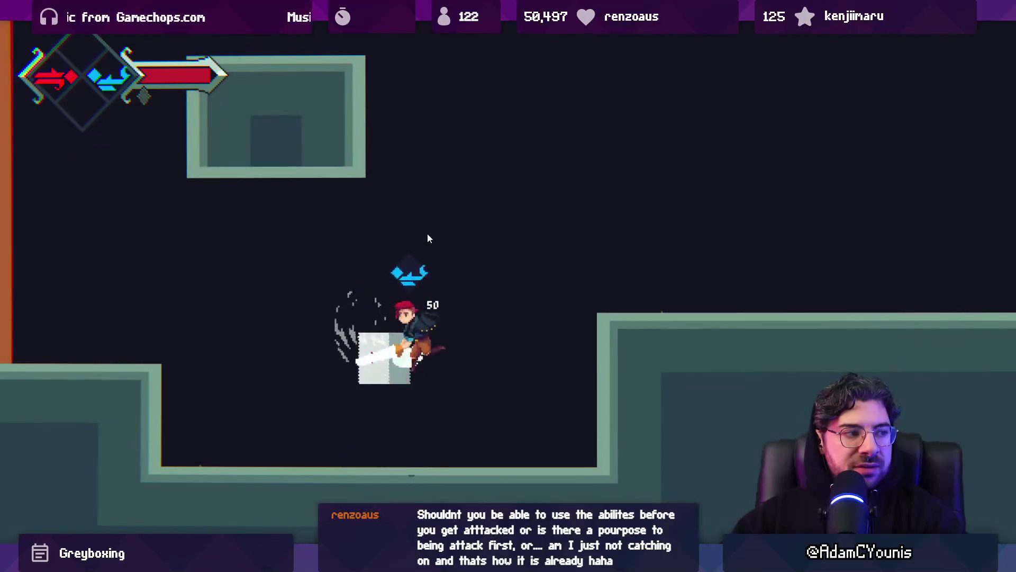
pyautogui.press('c')
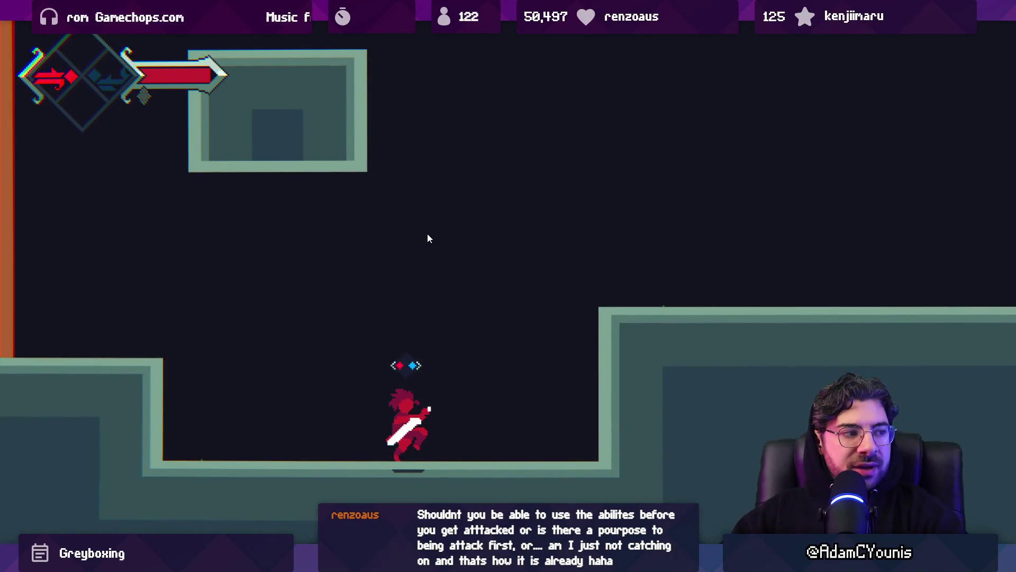
pyautogui.press('Right')
pyautogui.press('space')
pyautogui.press('c')
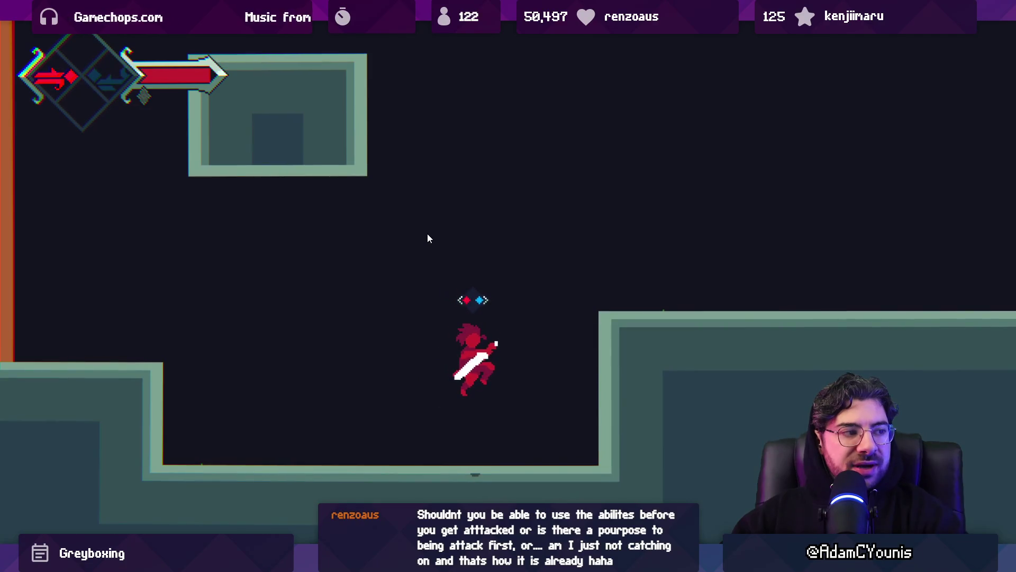
pyautogui.press('space')
pyautogui.press('Left')
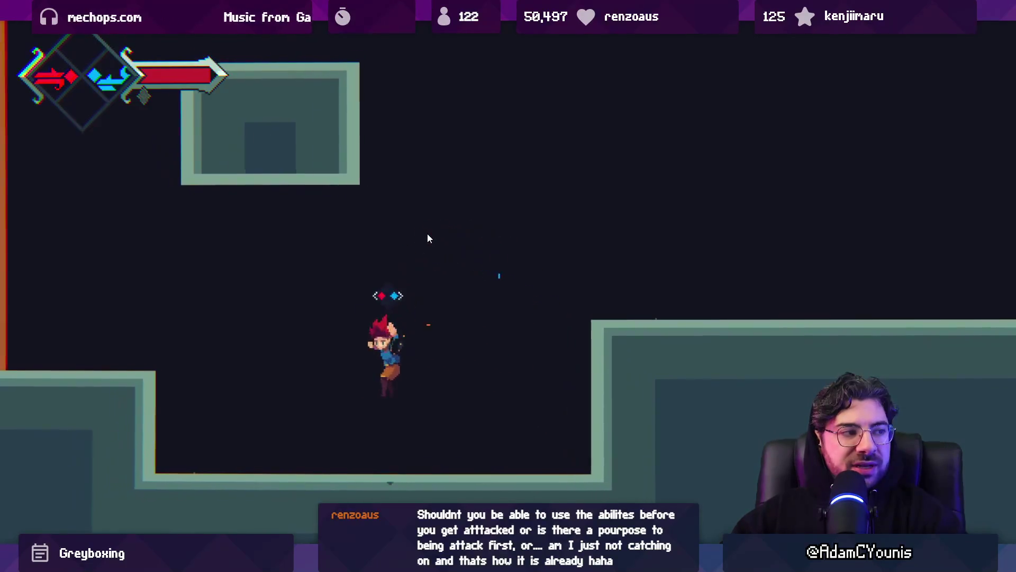
pyautogui.press('c')
pyautogui.press('c')
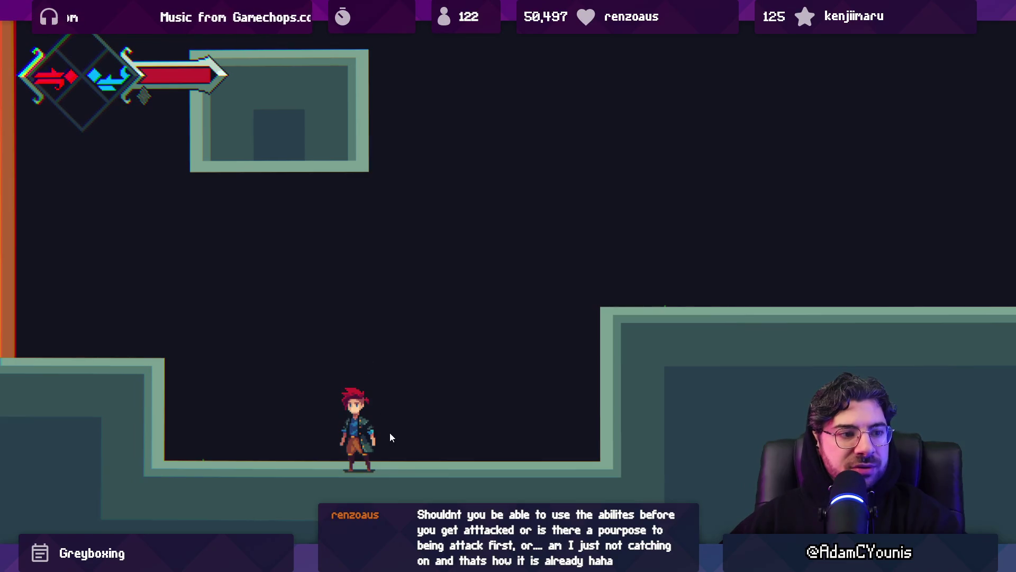
# - Jump onto the raised ledge and slash, then drop and run left with a mid-air slash
pyautogui.press('Right')
pyautogui.press('space')
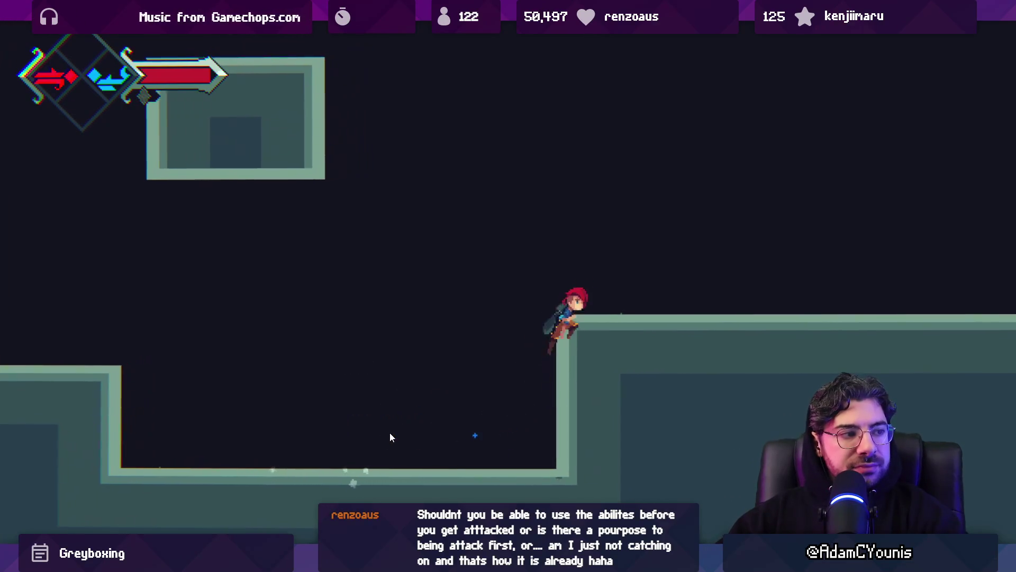
pyautogui.press('c')
pyautogui.press('Left')
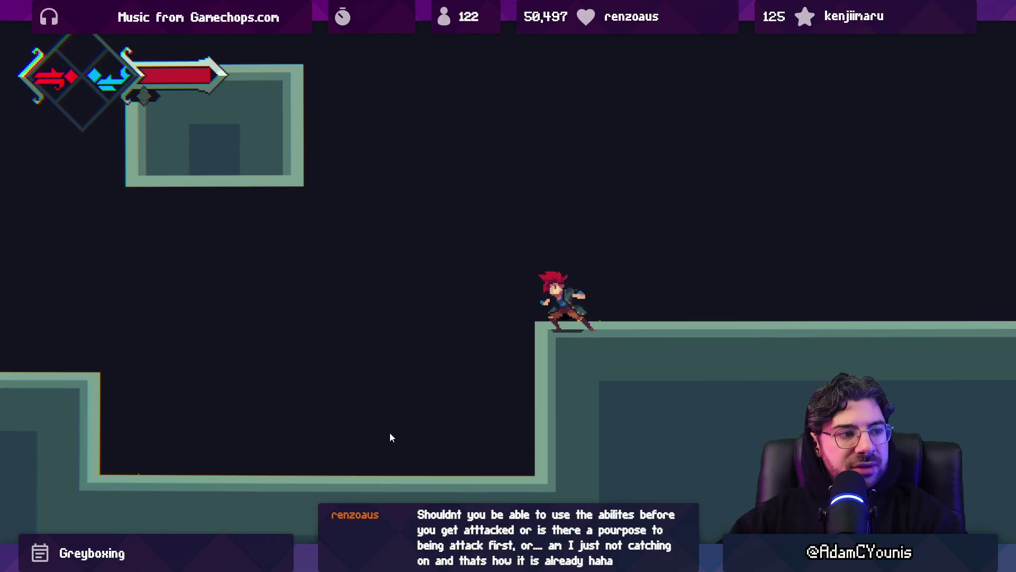
pyautogui.press('space')
pyautogui.press('Left')
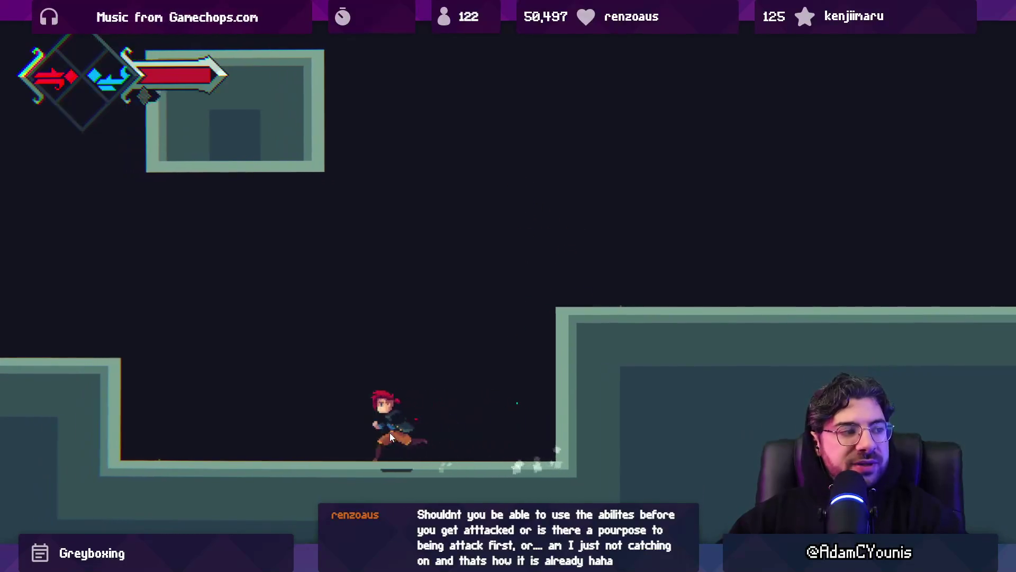
pyautogui.press('Left')
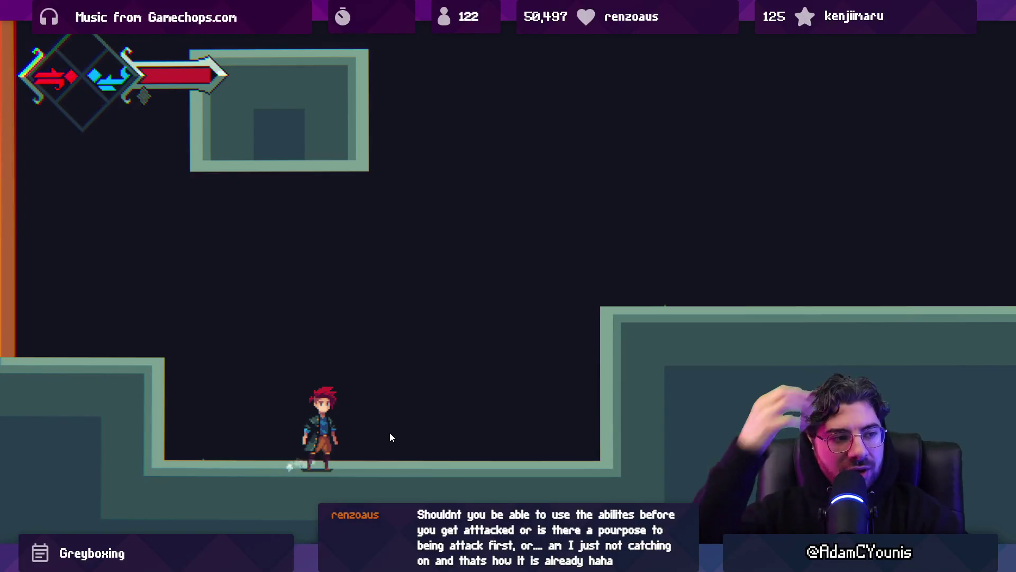
pyautogui.press('space')
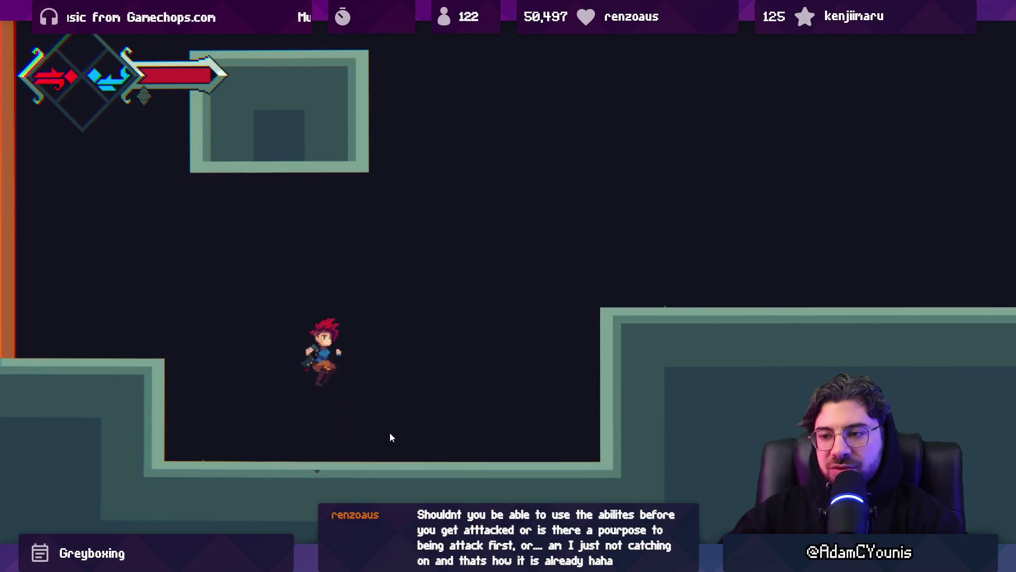
pyautogui.press('c')
# - Leap onto the right ledge slashing mid-air, then dash left with the fiery slash
pyautogui.press('Right')
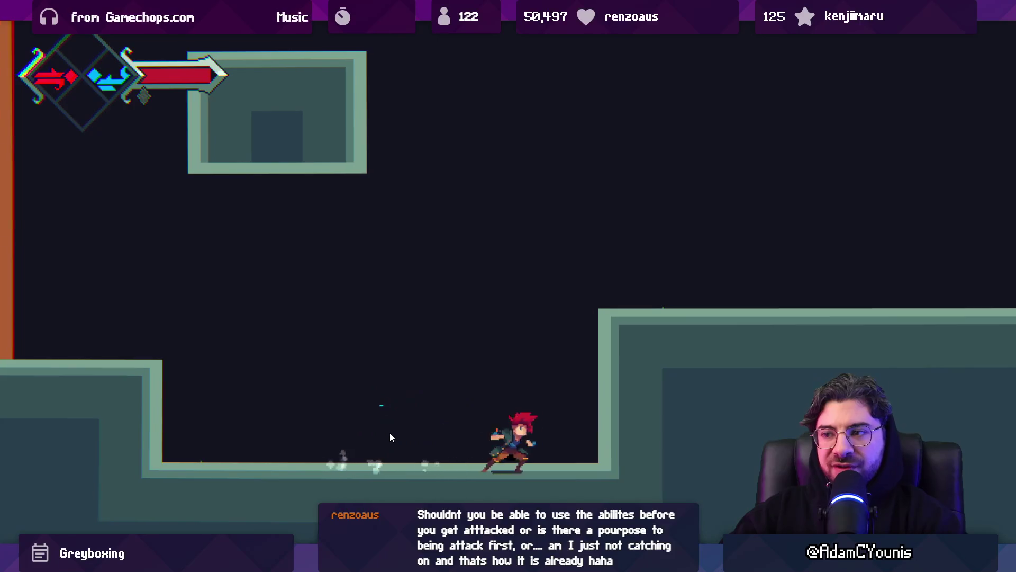
pyautogui.press('space')
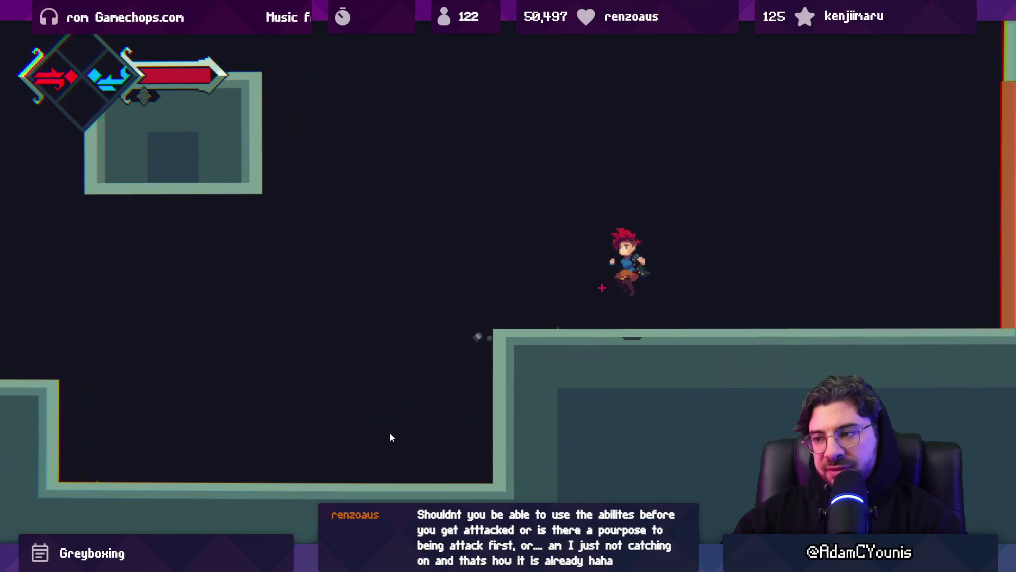
pyautogui.press('c')
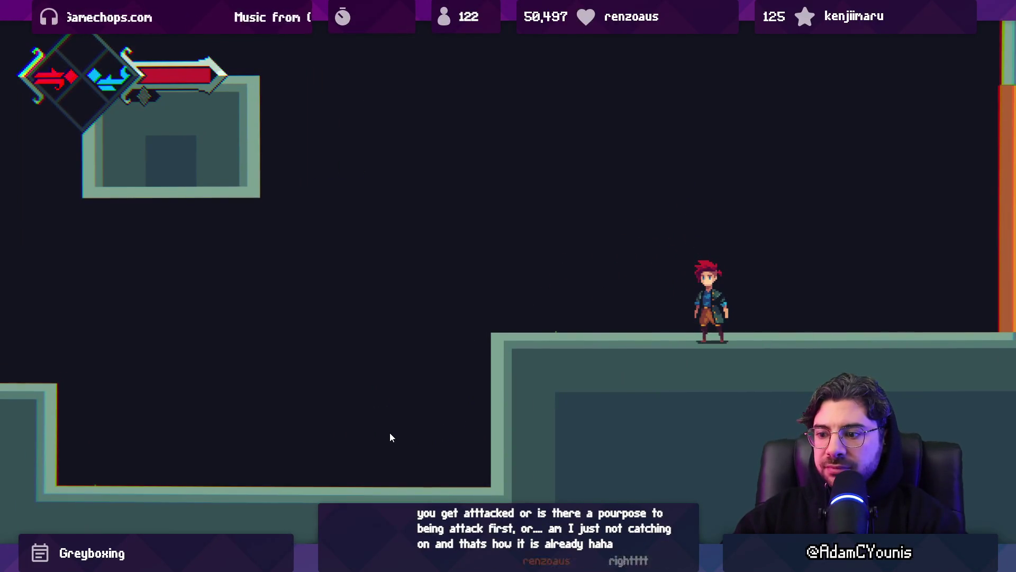
pyautogui.press('Left')
pyautogui.press('x')
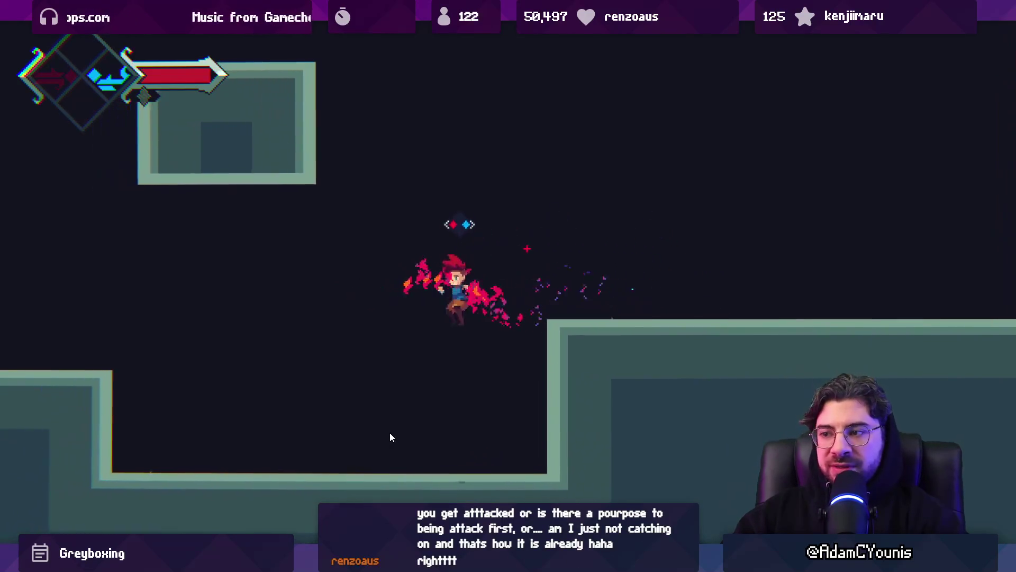
# - Fire repeated red fiery dashes left and right, from mid-air and while falling into the pit
pyautogui.press('x')
pyautogui.press('Right')
pyautogui.press('x')
pyautogui.press('Left')
pyautogui.press('z')
pyautogui.press('x')
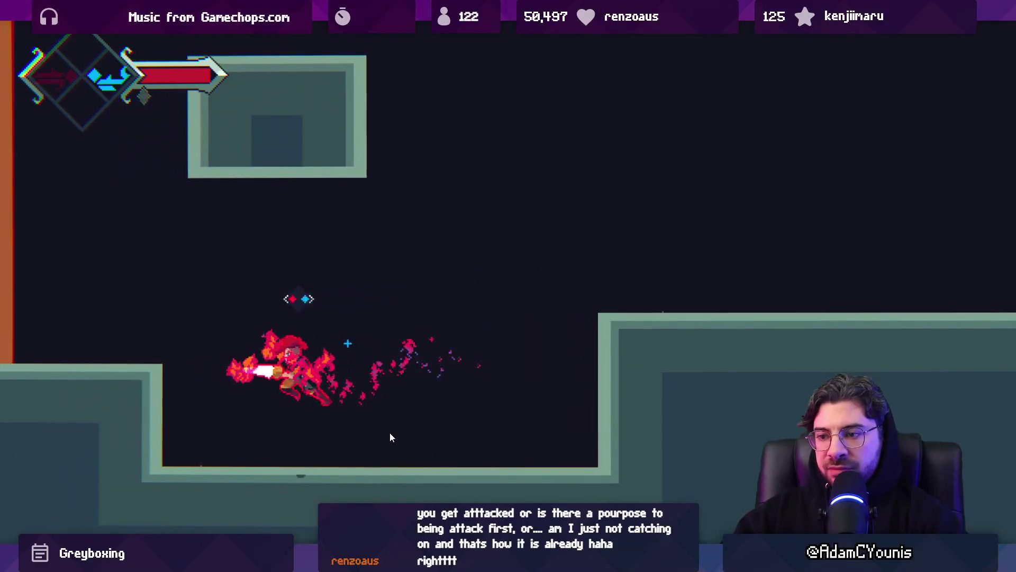
pyautogui.press('z')
pyautogui.press('Right')
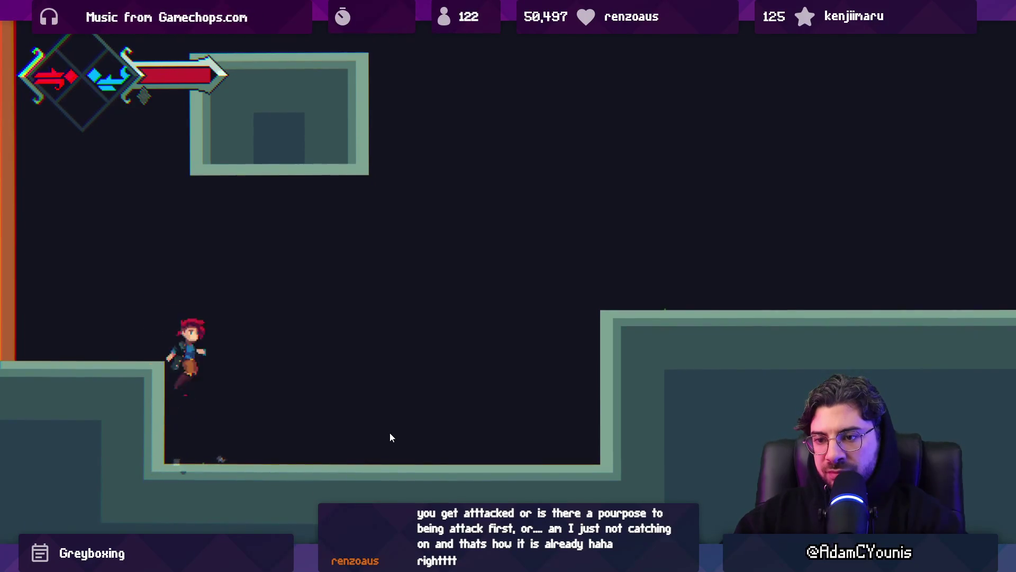
pyautogui.press('x')
# - Wall-jump between the left ledge and right wall, chaining blue and red flaming dashes
pyautogui.press('Left')
pyautogui.press('z')
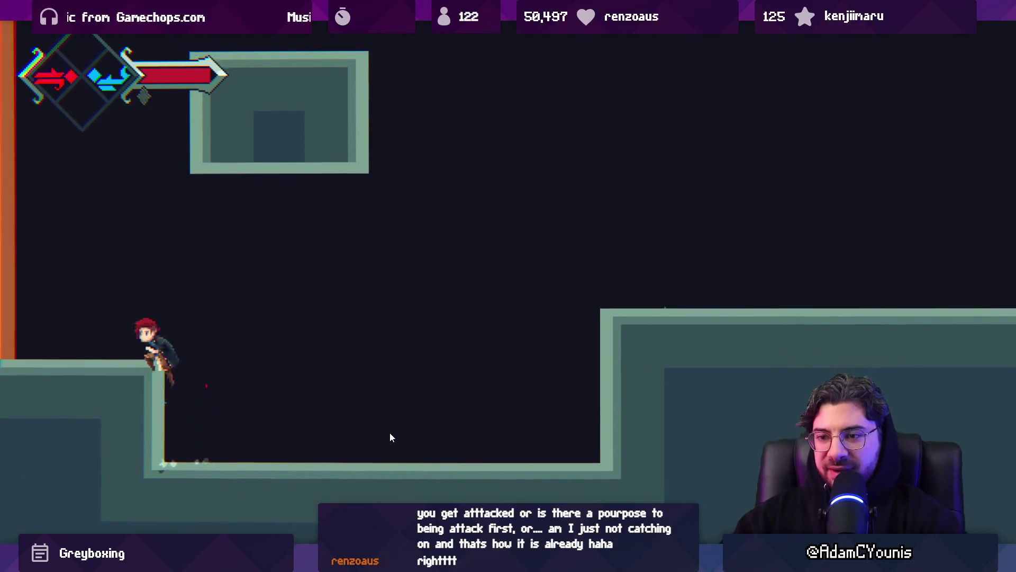
pyautogui.press('z')
pyautogui.press('z')
pyautogui.press('Left')
pyautogui.press('z')
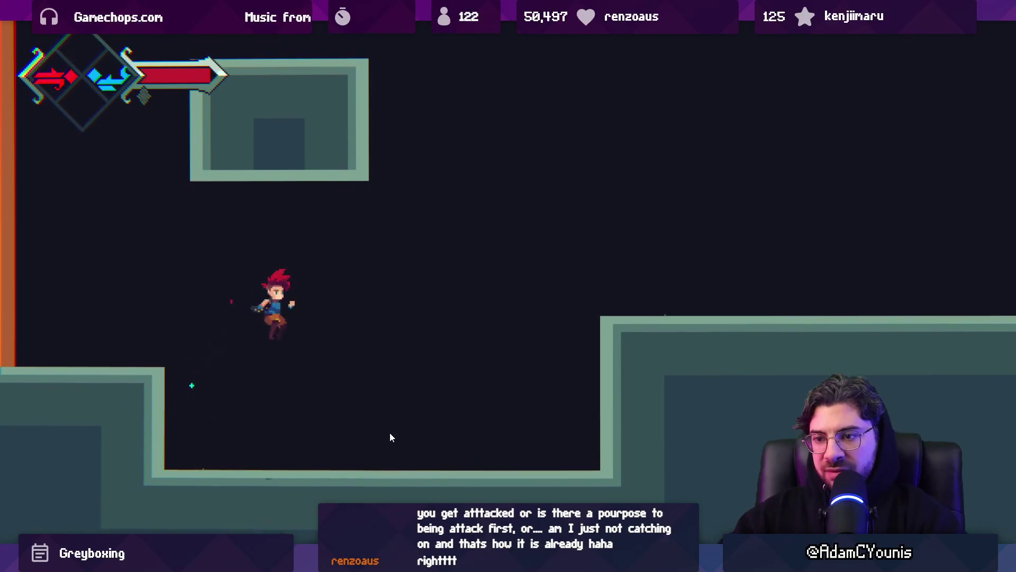
pyautogui.press('x')
pyautogui.press('Left')
pyautogui.press('z')
pyautogui.press('c')
pyautogui.press('Right')
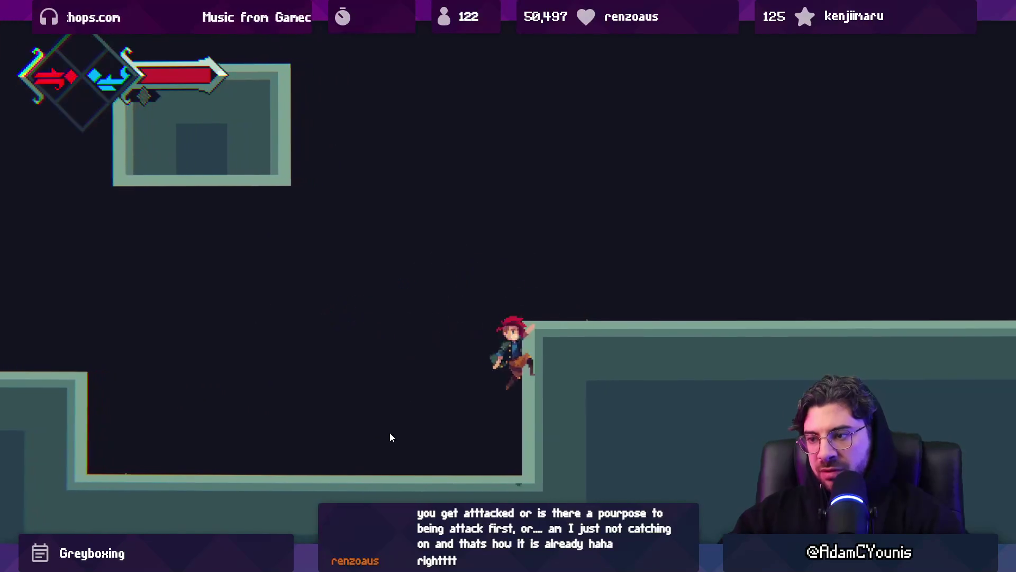
pyautogui.press('z')
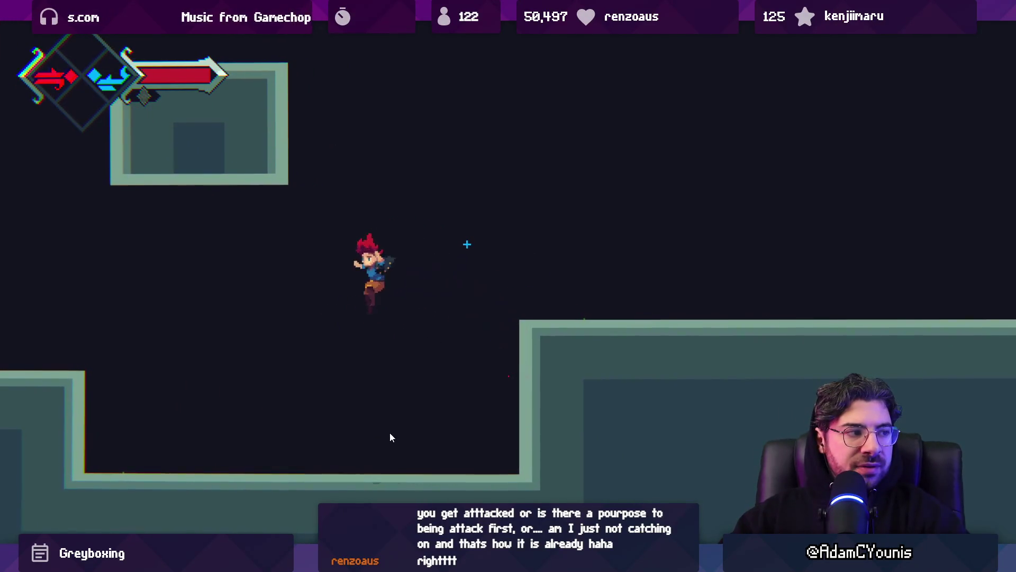
pyautogui.press('c')
pyautogui.press('z')
# - Slash in mid-air off the left ledge, then fiery-dash right onto the right ledge
pyautogui.press('Left')
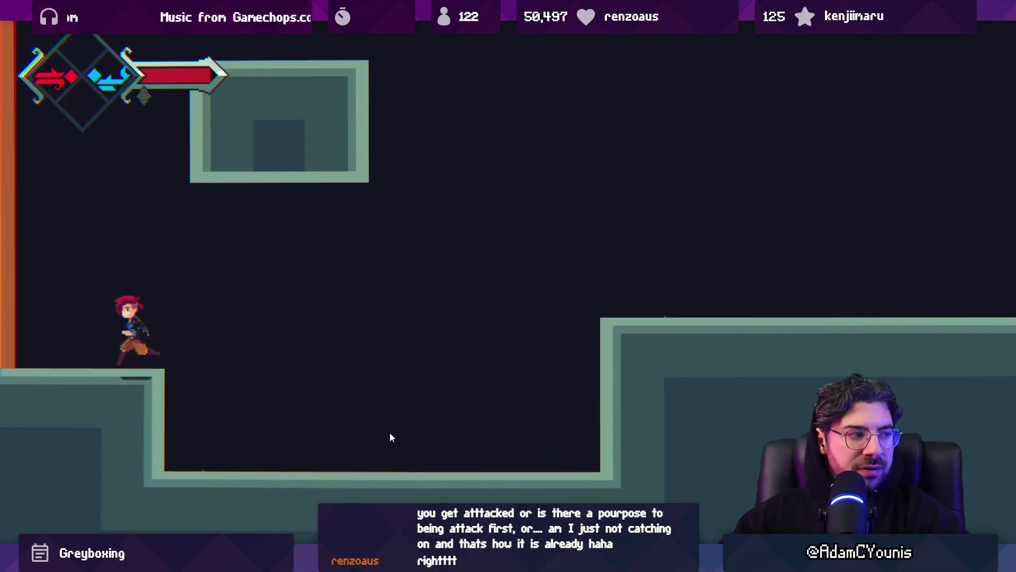
pyautogui.press('x')
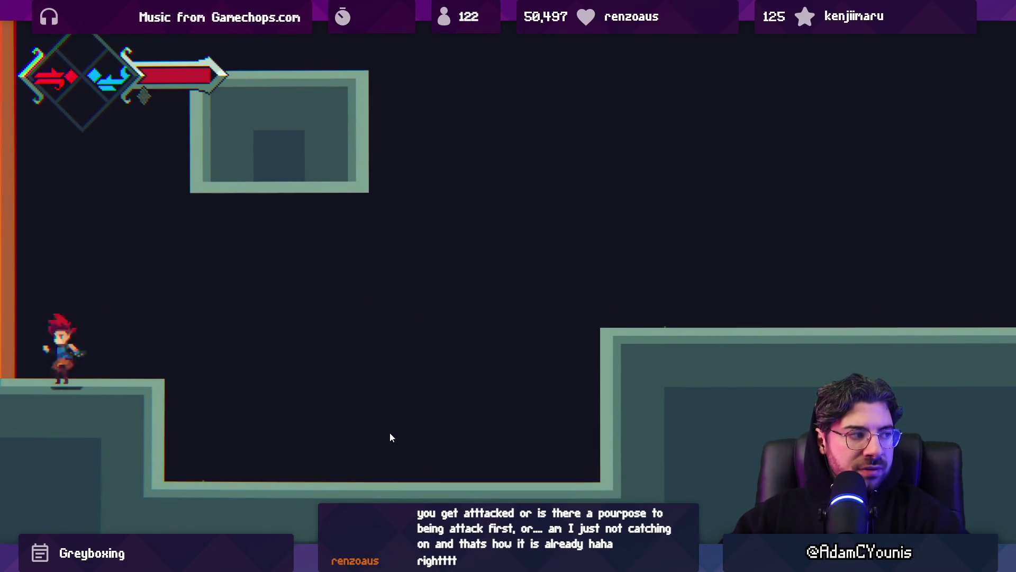
pyautogui.press('z')
pyautogui.press('x')
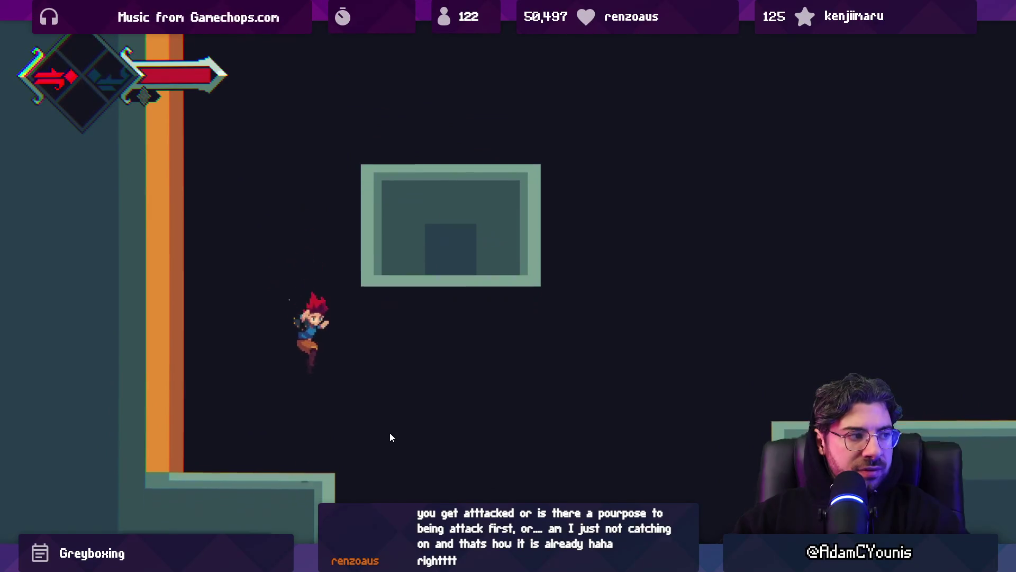
pyautogui.press('Right')
pyautogui.press('z')
pyautogui.press('x')
pyautogui.press('Right')
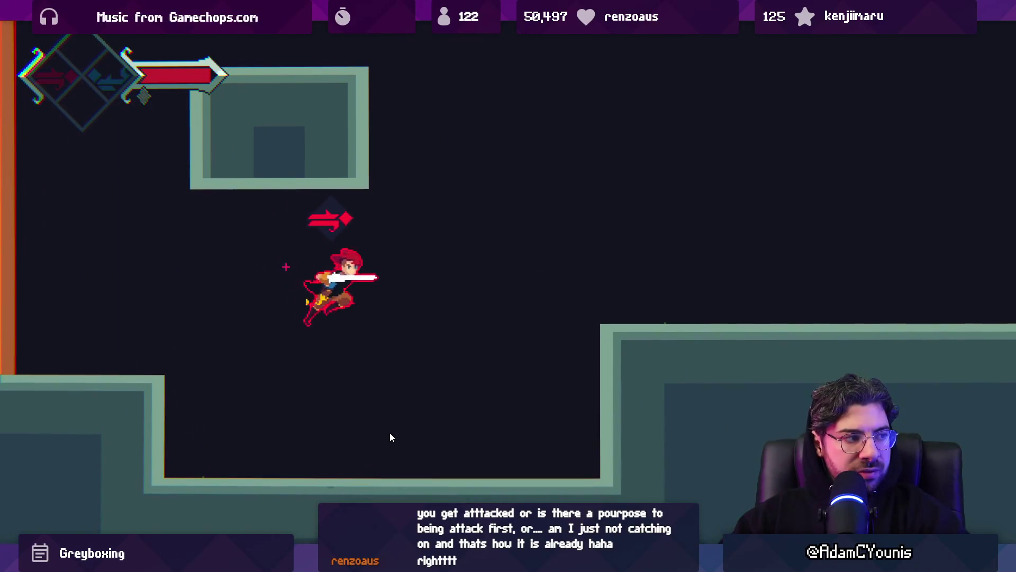
pyautogui.press('x')
# - Cling to the orange wall, leap off with a combined leftward dash, then end the play session
pyautogui.press('Right')
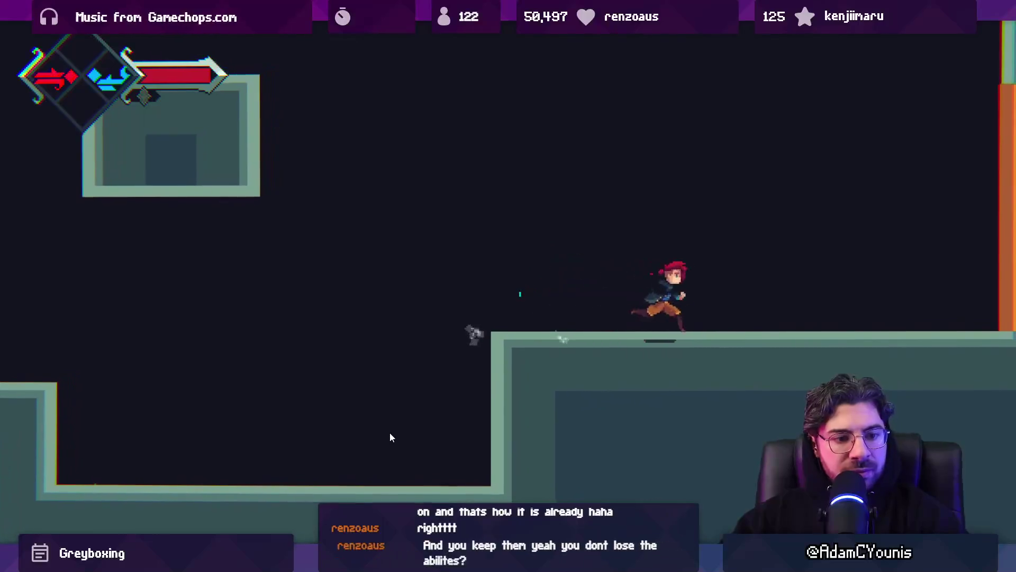
pyautogui.press('z')
pyautogui.press('z')
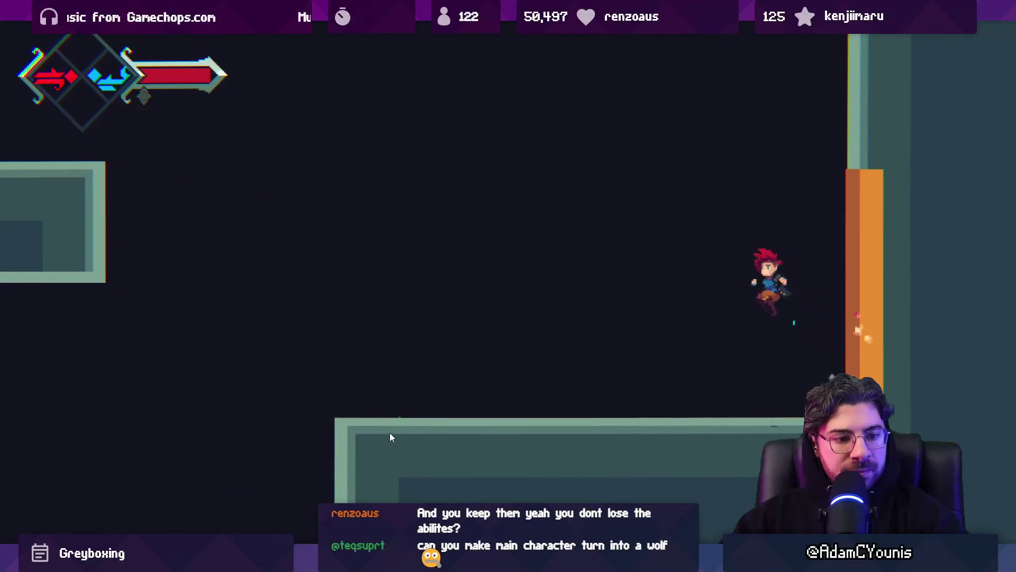
pyautogui.press('x')
pyautogui.press('Left')
pyautogui.press('x')
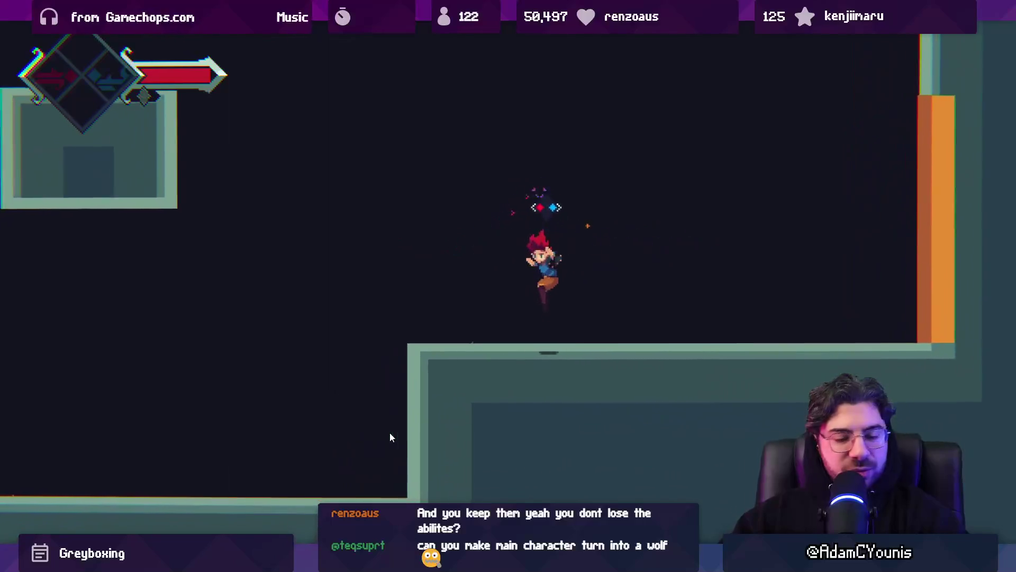
pyautogui.hotkey('shift', 'space')
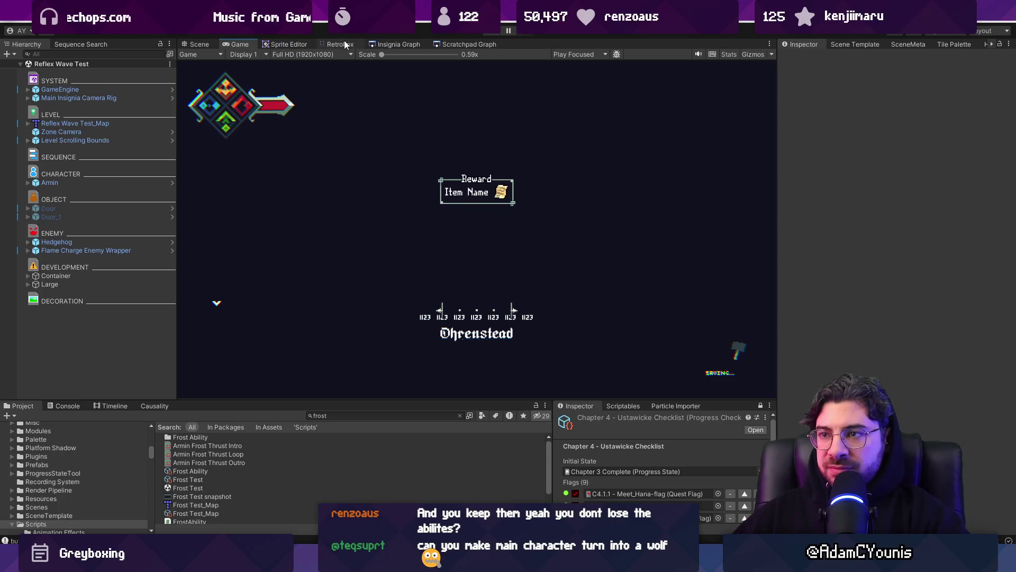
# - Show the Insignia Graph node overview zoomed in slightly, then move over to the Figma file
pyautogui.click(375, 45)
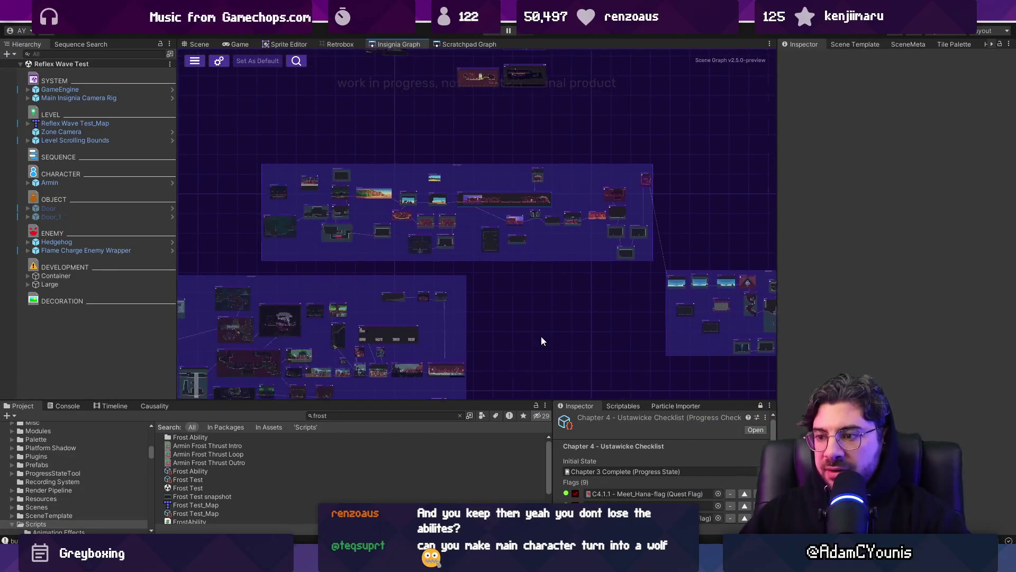
pyautogui.scroll(1, 503, 315)
pyautogui.hotkey('alt', 'Tab')
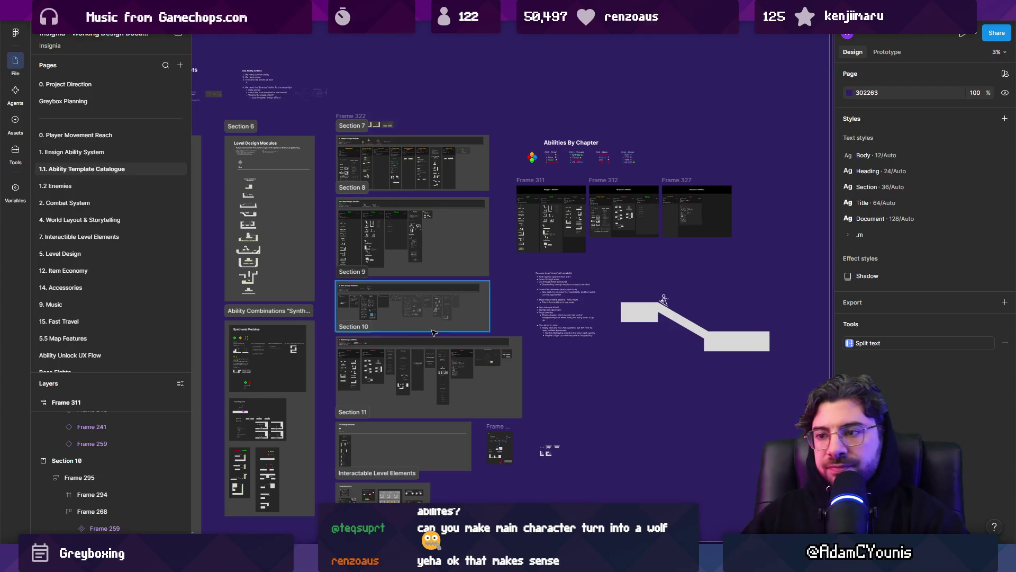
# - Zoom onto Section 9 and set the Slide card's Chapter chip to 3 - Naso
pyautogui.click(433, 332)
pyautogui.hotkey('shift', '2')
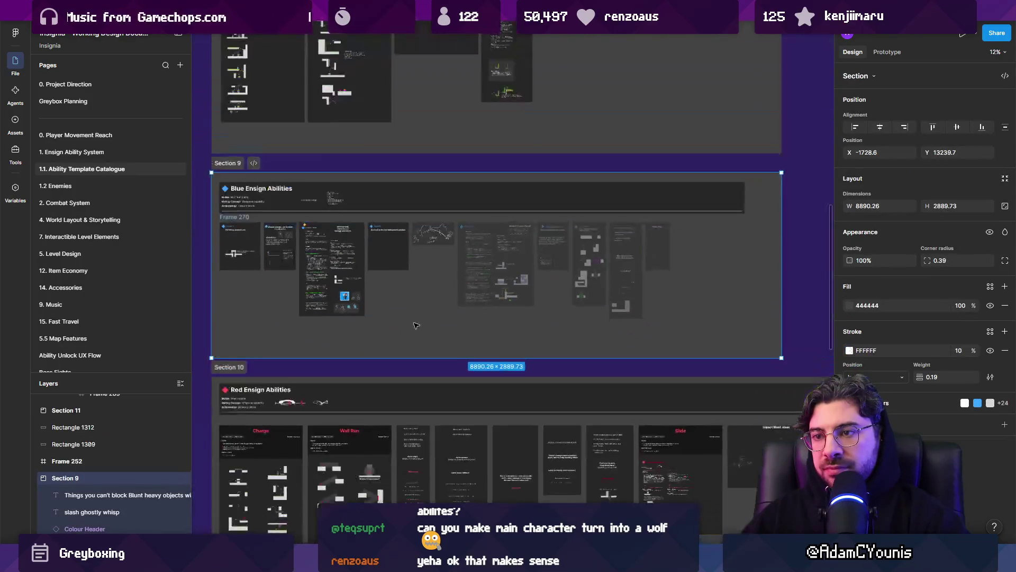
pyautogui.scroll(4, 314, 181)
pyautogui.scroll(-2, 322, 203)
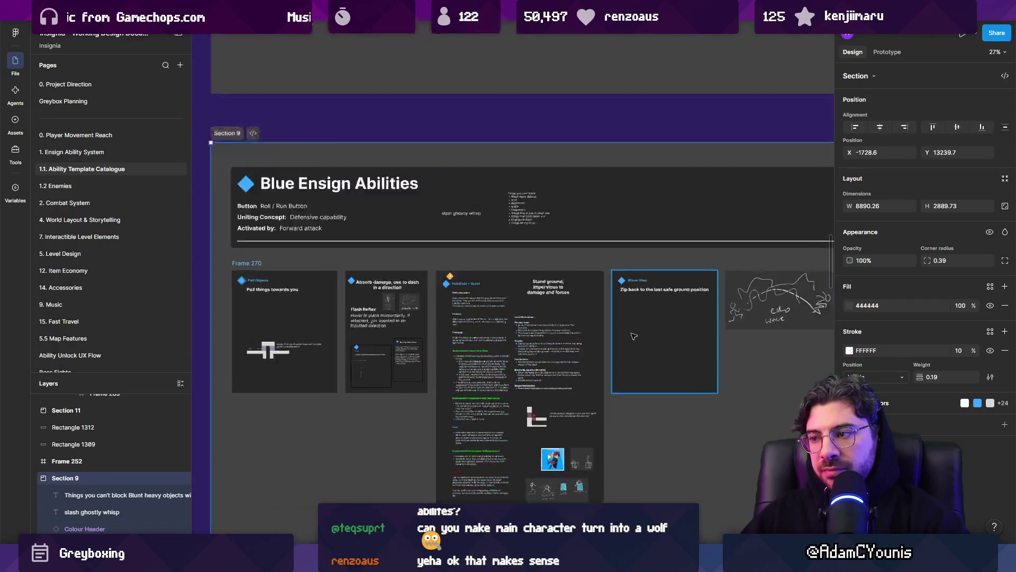
pyautogui.scroll(4, 444, 281)
pyautogui.scroll(-5, 445, 281)
pyautogui.scroll(10, 444, 281)
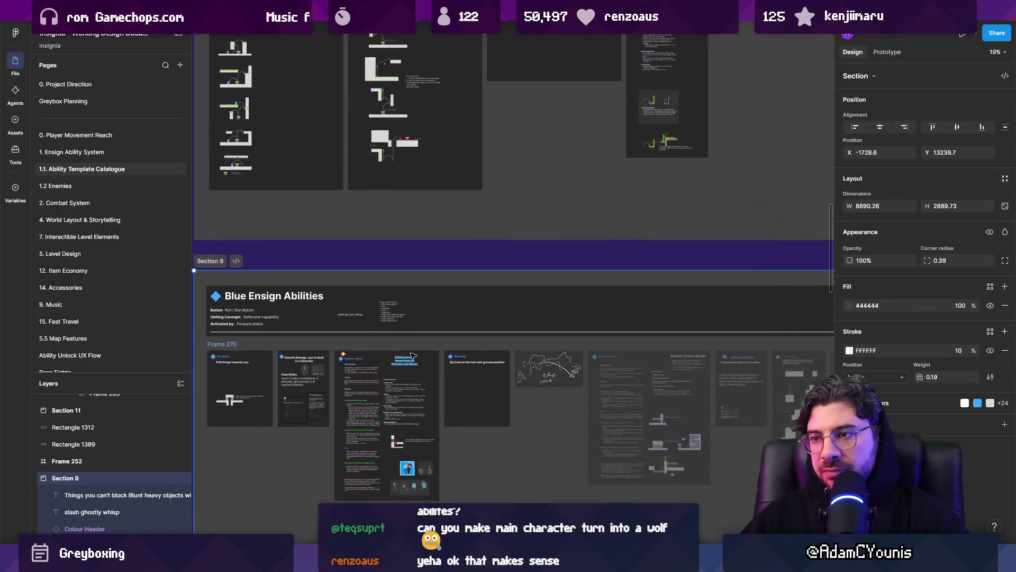
pyautogui.scroll(5, 710, 233)
pyautogui.hscroll(5, 710, 233)
pyautogui.scroll(10, 477, 229)
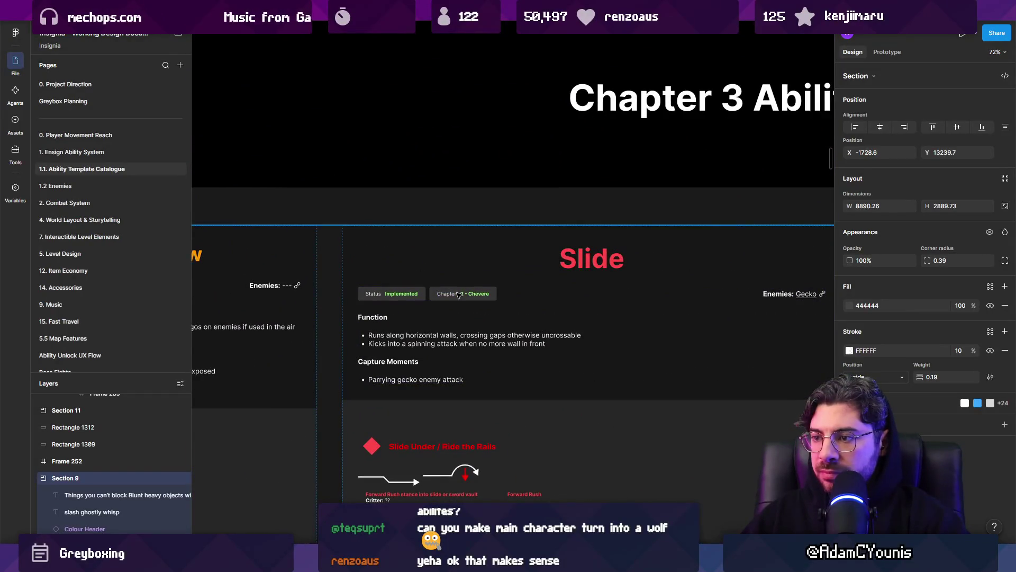
pyautogui.click(459, 295)
pyautogui.doubleClick(458, 294)
pyautogui.click(949, 106)
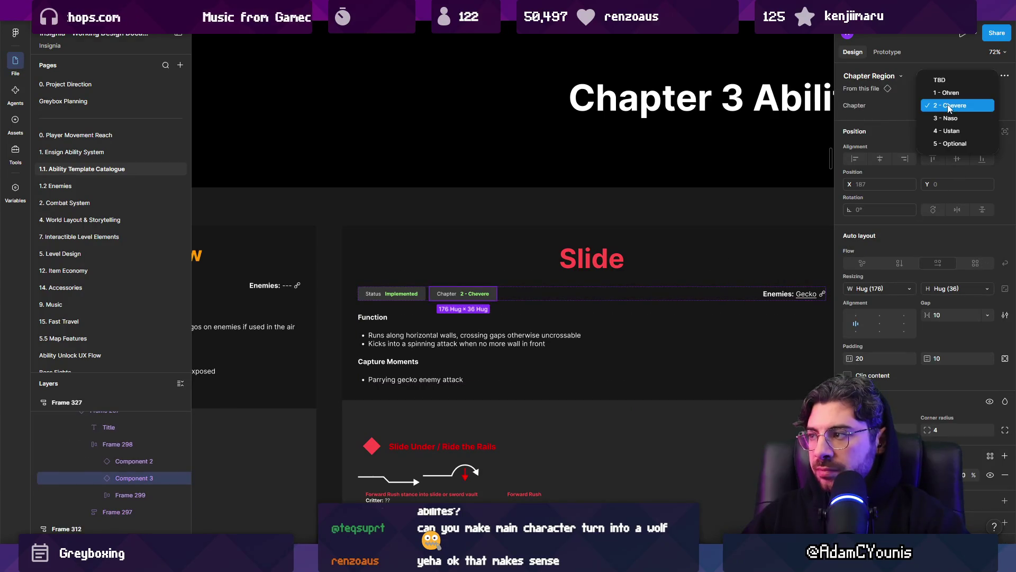
pyautogui.click(947, 118)
# - Assign the Drill / Burrow card's Chapter chip to 3 - Naso
pyautogui.hscroll(-5, 517, 304)
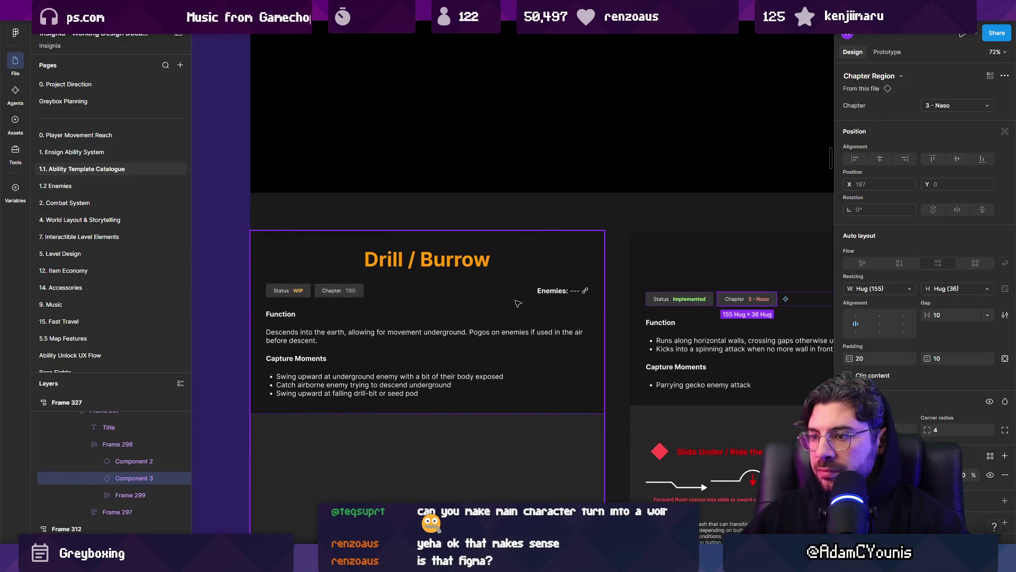
pyautogui.click(338, 295)
pyautogui.doubleClick(337, 295)
pyautogui.click(945, 105)
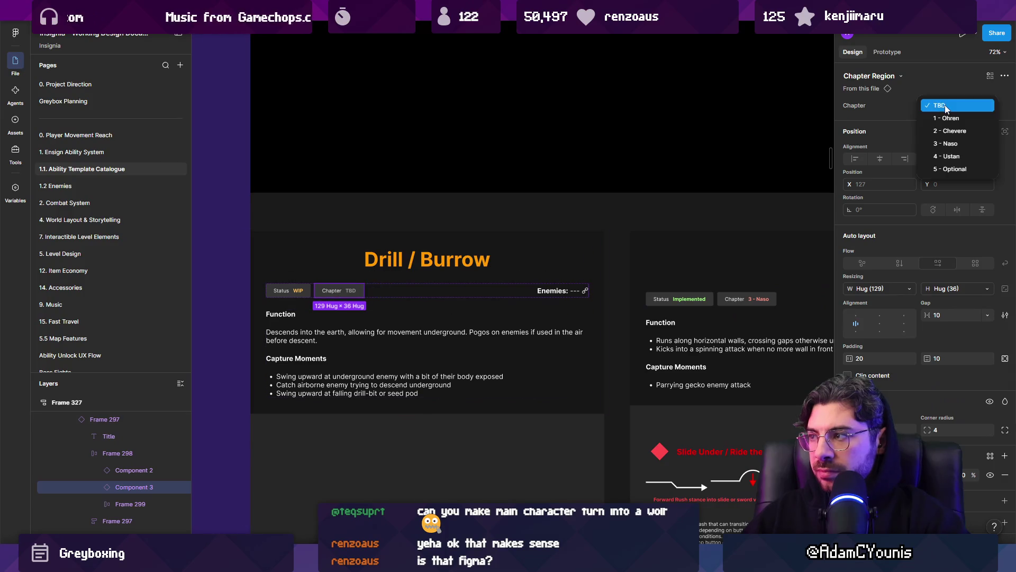
pyautogui.click(951, 144)
# - Find the Slide card again and change its chapter from 2 - Chevere to 3 - Naso
pyautogui.scroll(-5, 682, 274)
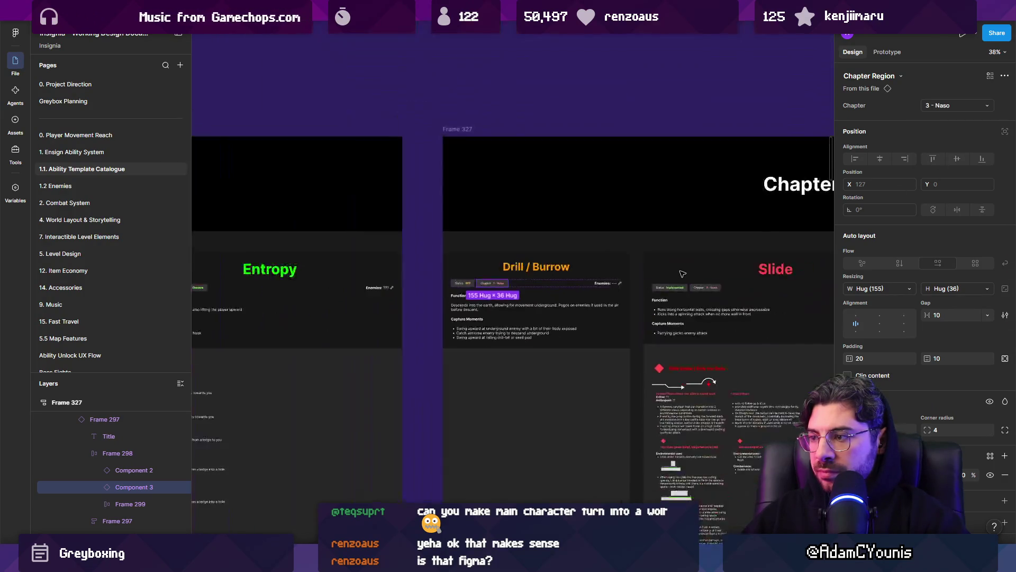
pyautogui.scroll(-10, 683, 274)
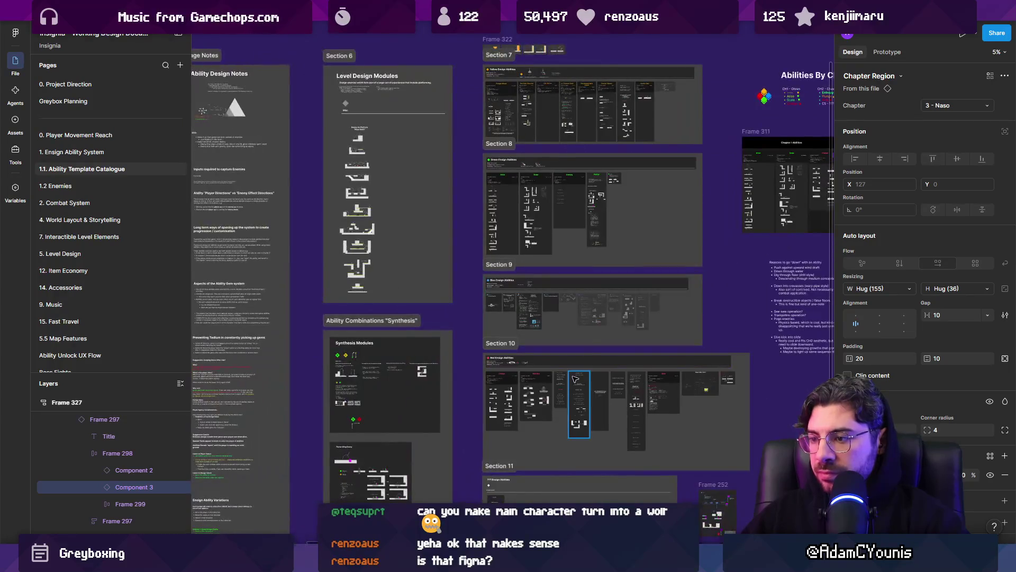
pyautogui.scroll(8, 596, 410)
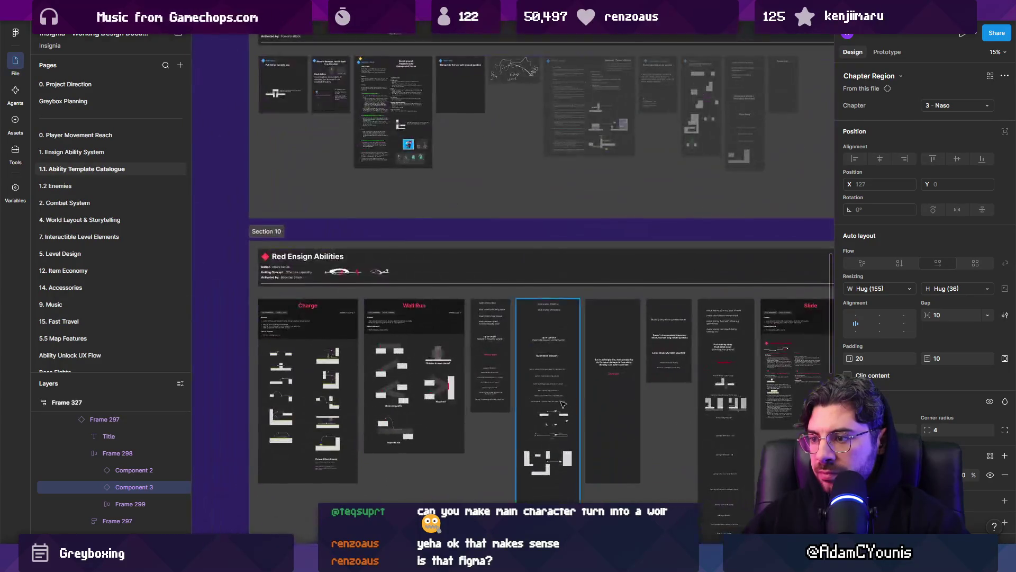
pyautogui.scroll(-4, 547, 309)
pyautogui.scroll(10, 678, 286)
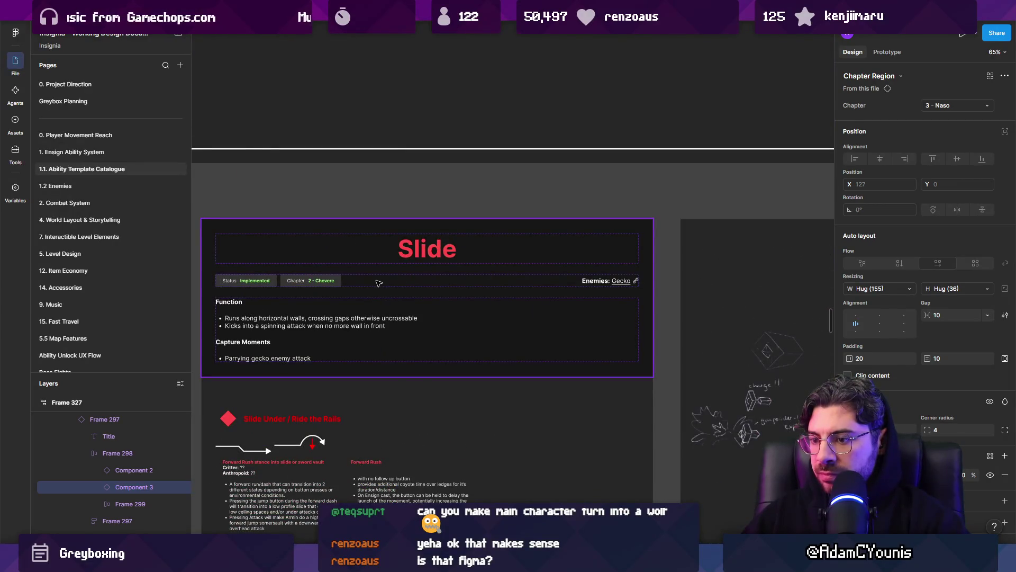
pyautogui.scroll(-8, 379, 283)
pyautogui.scroll(6, 651, 159)
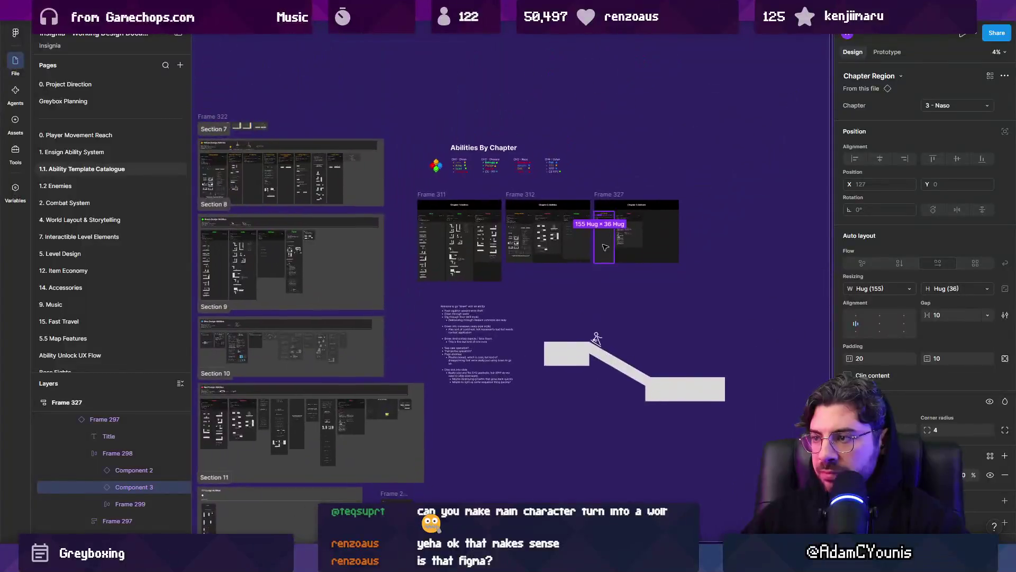
pyautogui.scroll(-3, 650, 159)
pyautogui.scroll(4, 651, 180)
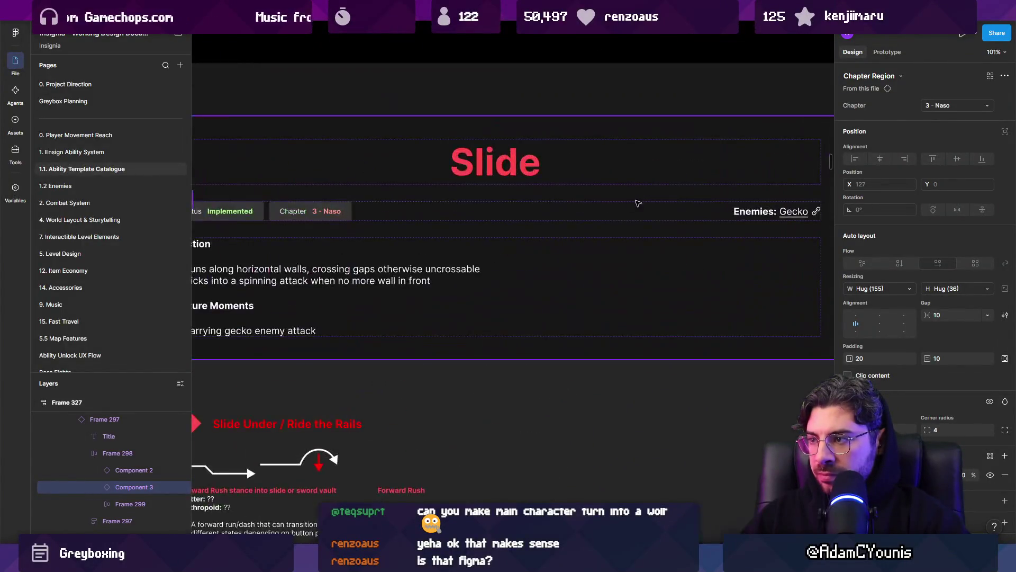
pyautogui.scroll(-6, 651, 201)
pyautogui.scroll(-5, 652, 201)
pyautogui.scroll(3, 559, 290)
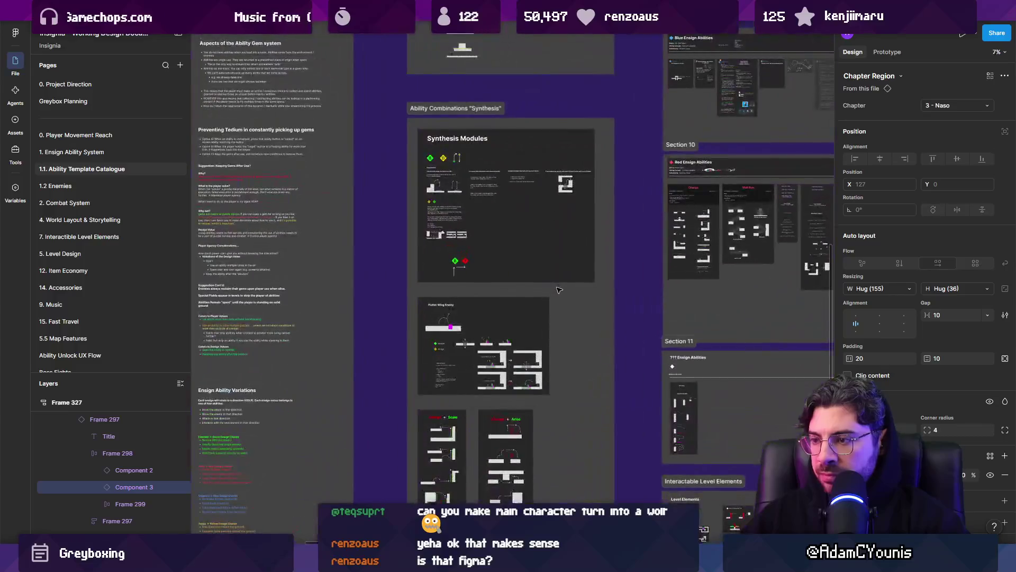
pyautogui.scroll(10, 558, 290)
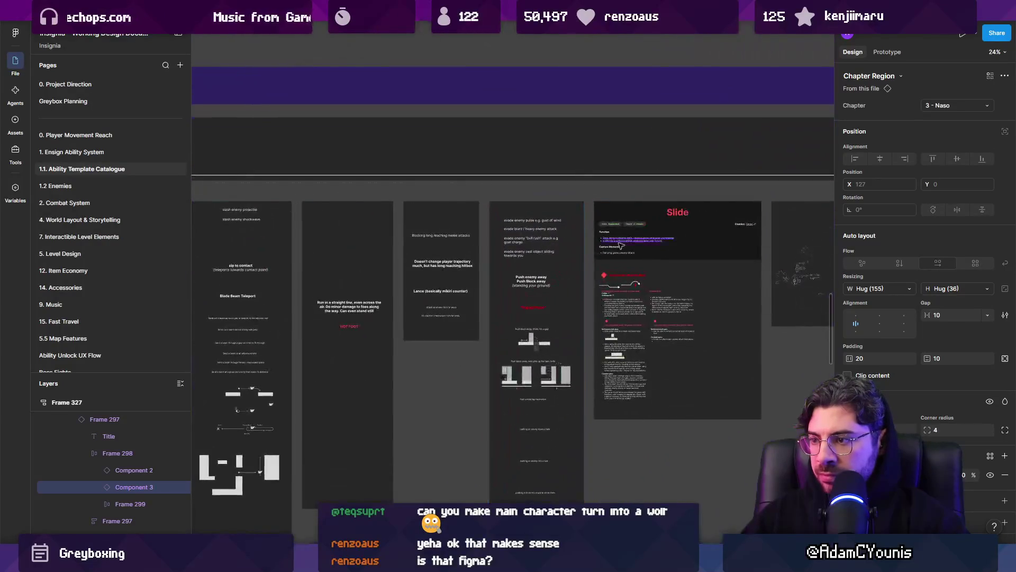
pyautogui.scroll(-5, 717, 264)
pyautogui.click(399, 275)
pyautogui.scroll(6, 374, 261)
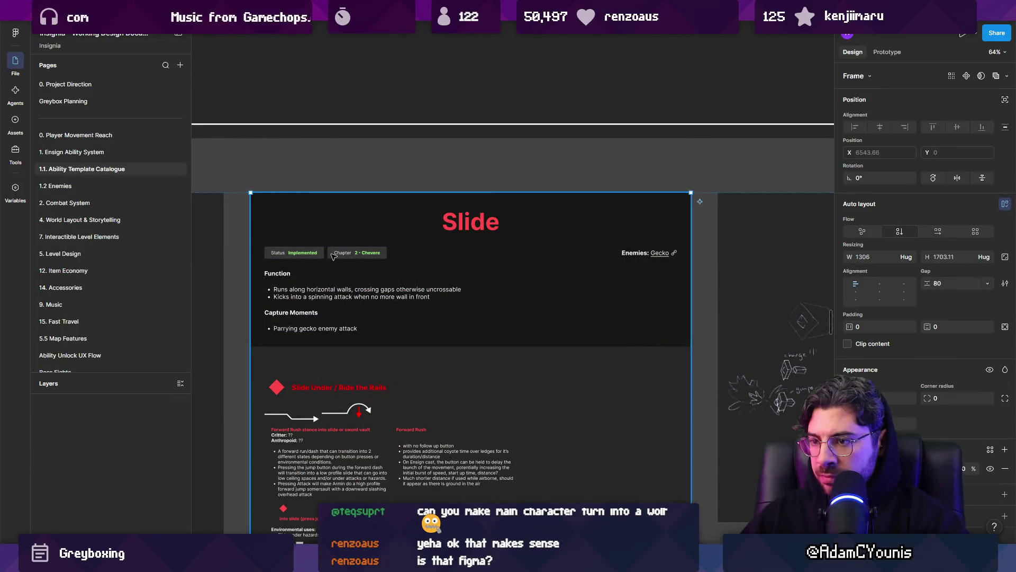
pyautogui.click(539, 242)
pyautogui.doubleClick(357, 251)
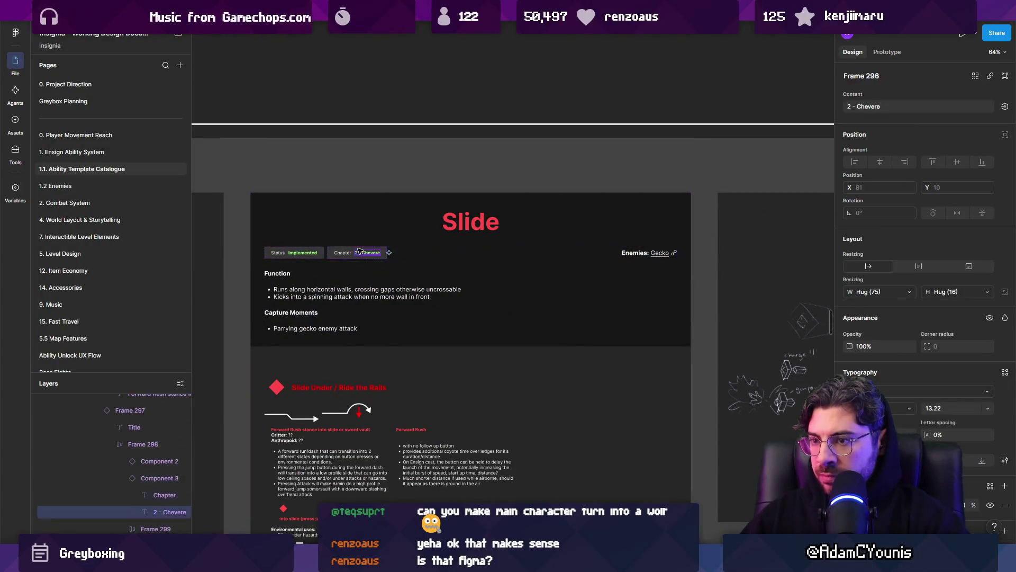
pyautogui.hotkey('ctrl', 'a')
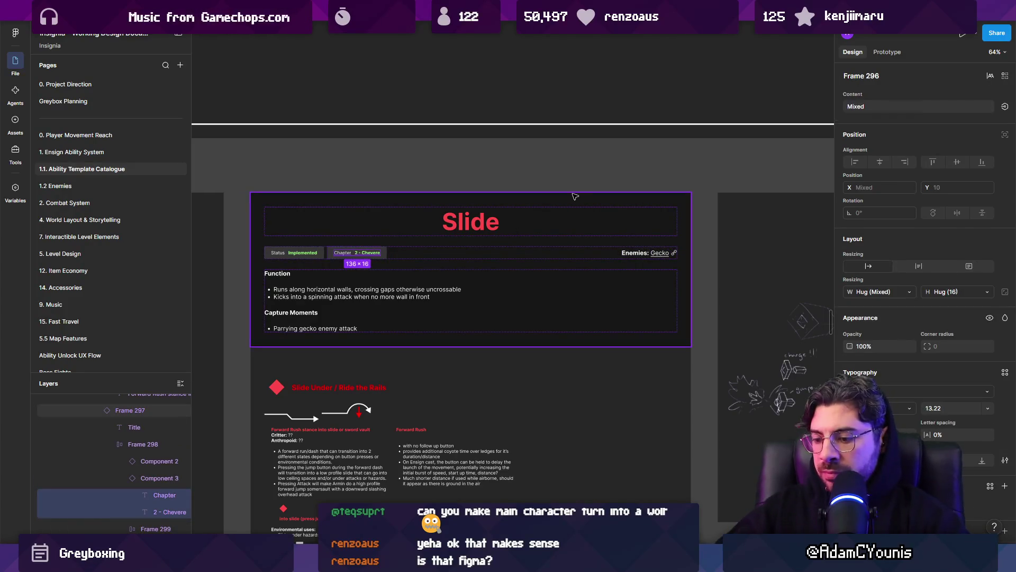
pyautogui.press('Escape')
pyautogui.click(939, 105)
pyautogui.click(941, 118)
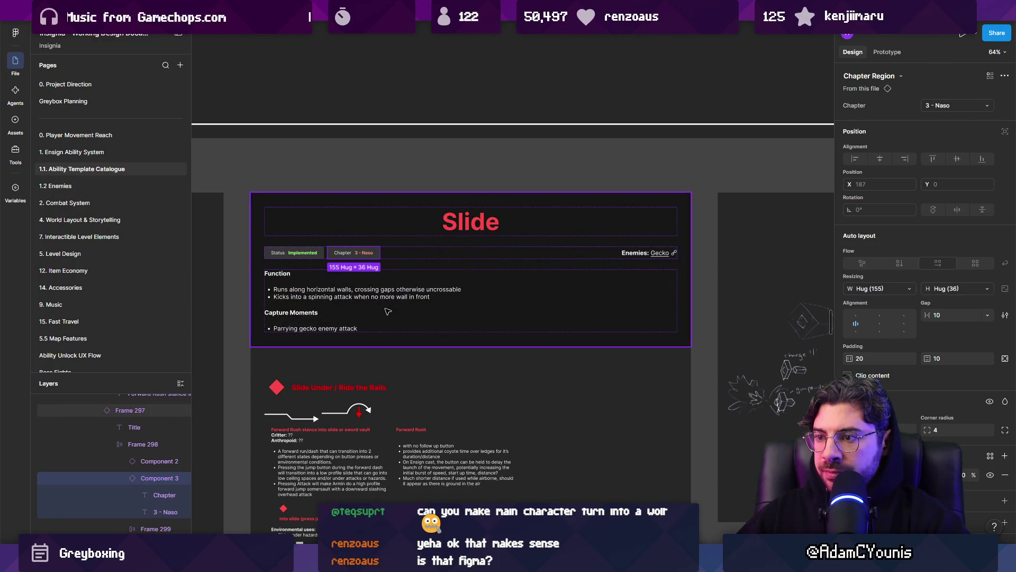
pyautogui.scroll(-5, 388, 312)
pyautogui.moveTo(388, 311)
pyautogui.mouseDown()
pyautogui.moveTo(485, 320)
pyautogui.moveTo(562, 364)
pyautogui.moveTo(697, 267)
pyautogui.moveTo(485, 164)
pyautogui.moveTo(476, 238)
pyautogui.mouseUp()
# - Select the Wall Run card in the Blue Ensign abilities row, then the Holdfast card's frame
pyautogui.scroll(-2, 485, 164)
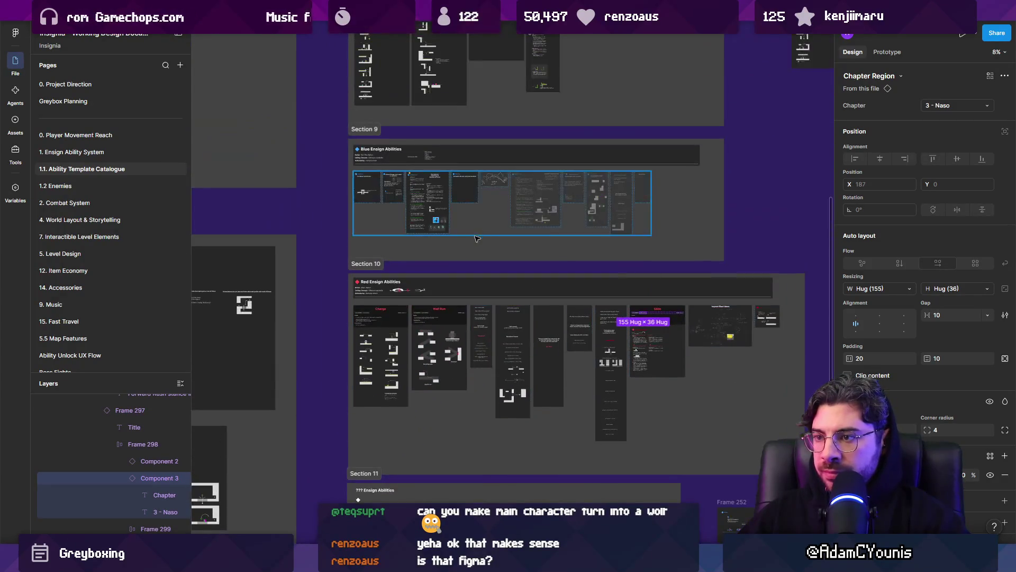
pyautogui.scroll(6, 476, 238)
pyautogui.scroll(-3, 460, 286)
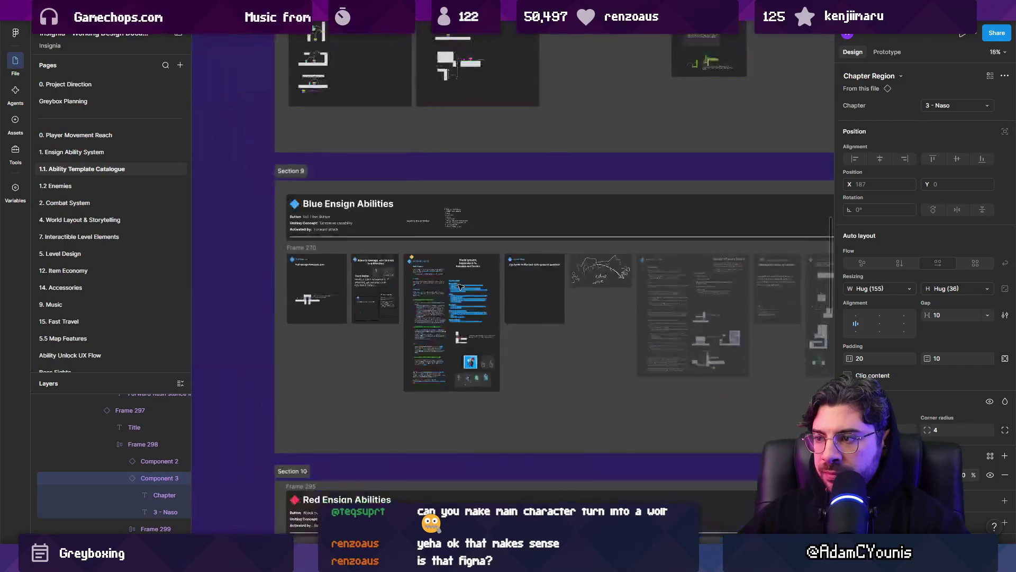
pyautogui.scroll(-3, 459, 286)
pyautogui.click(469, 420)
pyautogui.click(456, 285)
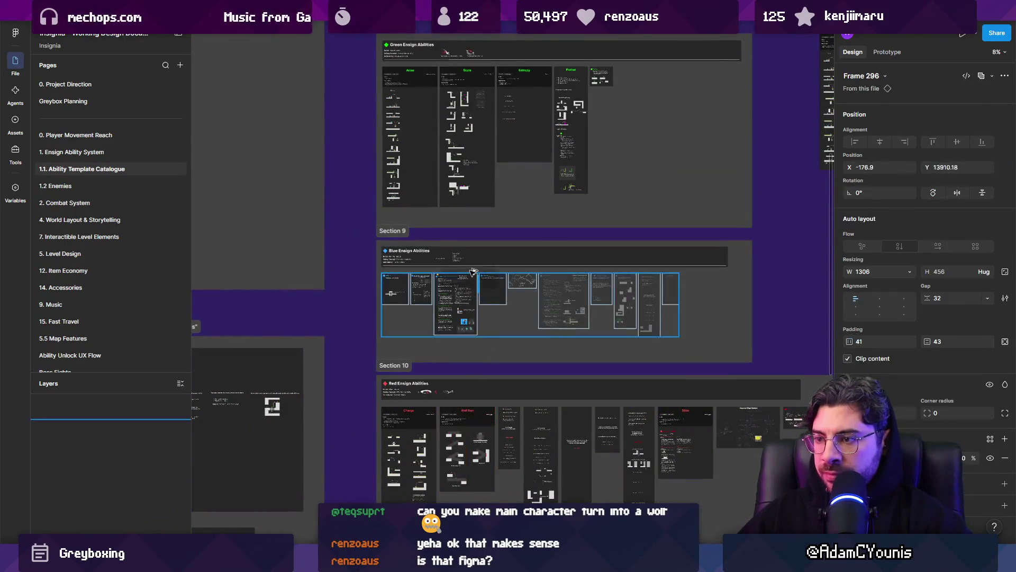
pyautogui.doubleClick(459, 286)
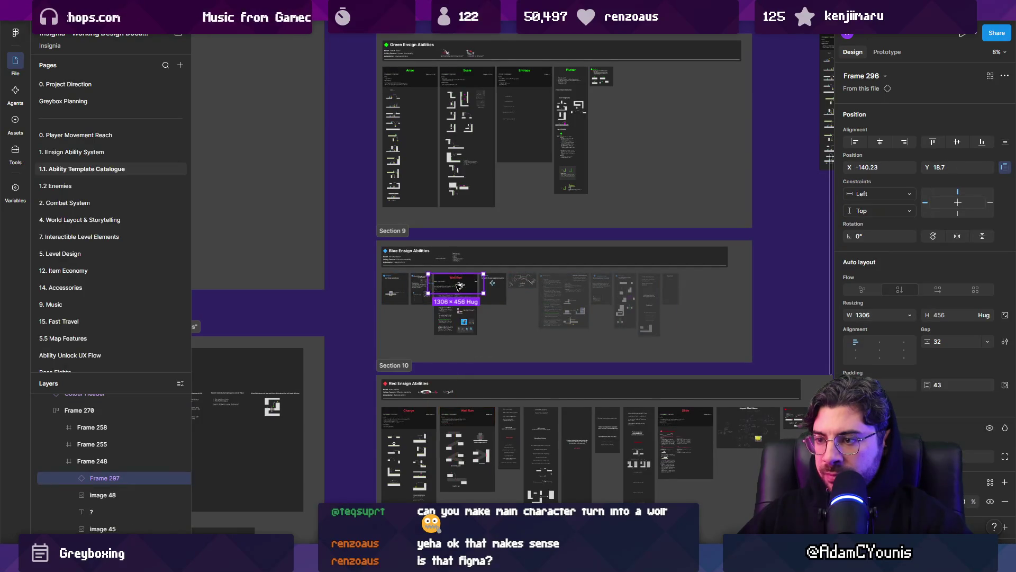
pyautogui.scroll(5, 460, 286)
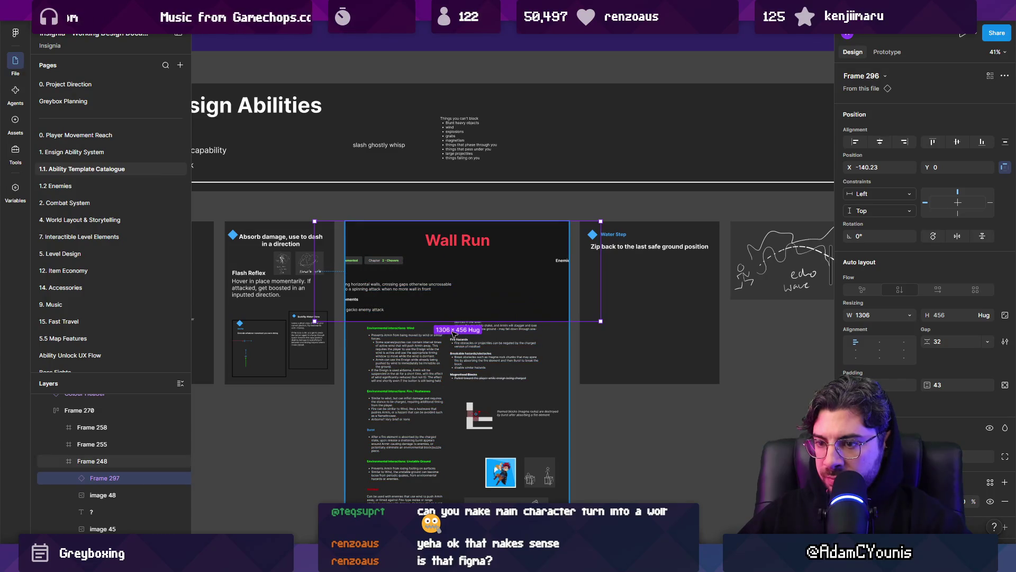
pyautogui.click(453, 334)
# - Move the Wall Run header into the Holdfast card's auto layout, vertical flow, gap 0
pyautogui.moveTo(419, 287); pyautogui.dragTo(344, 273)
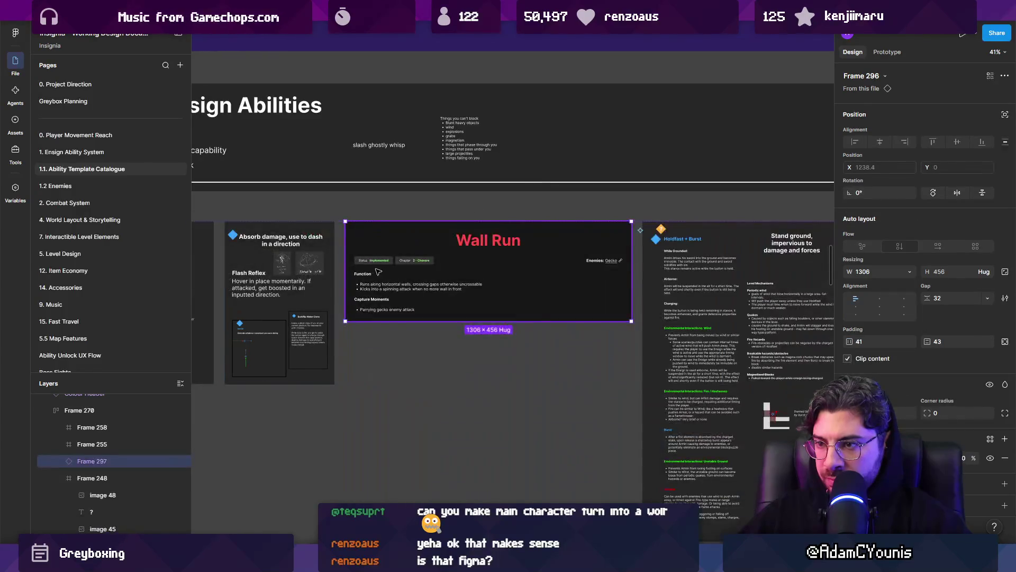
pyautogui.click(899, 231)
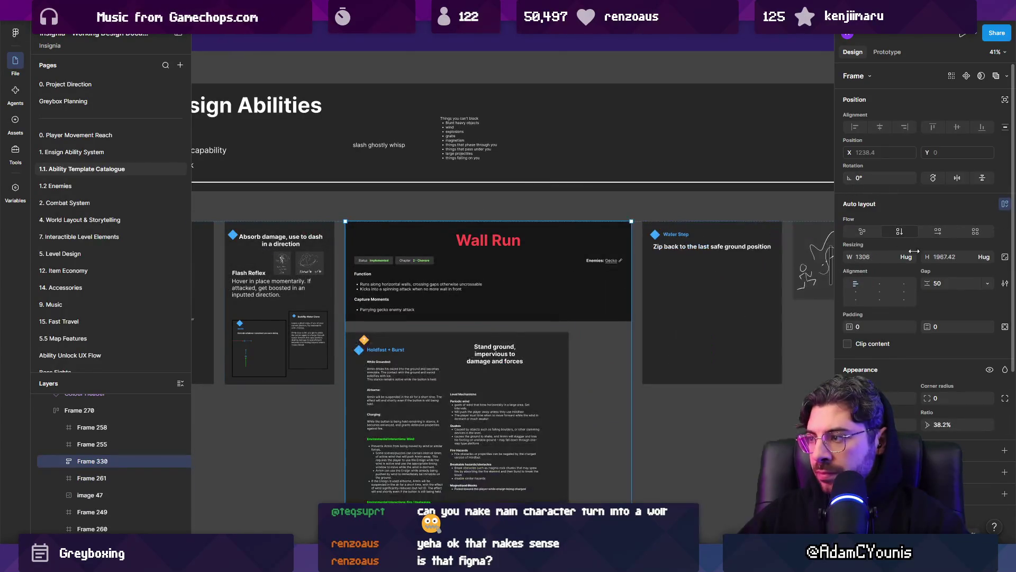
pyautogui.click(955, 276)
pyautogui.write('0')
pyautogui.press('Return')
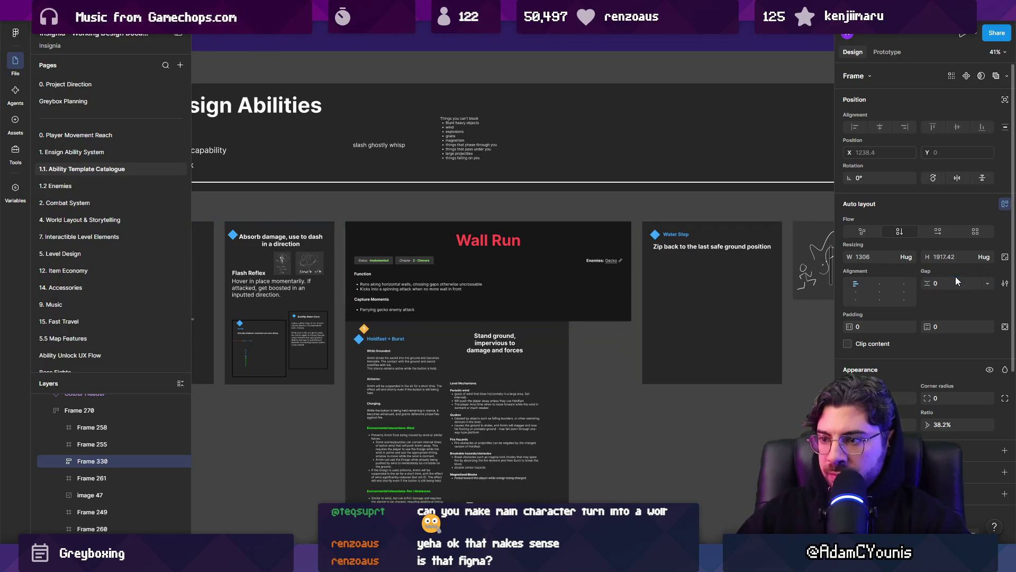
# - Try a white fill on the Wall Run frame, remove it, and select the combined frame
pyautogui.scroll(-3, 497, 251)
pyautogui.moveTo(497, 252); pyautogui.dragTo(464, 229)
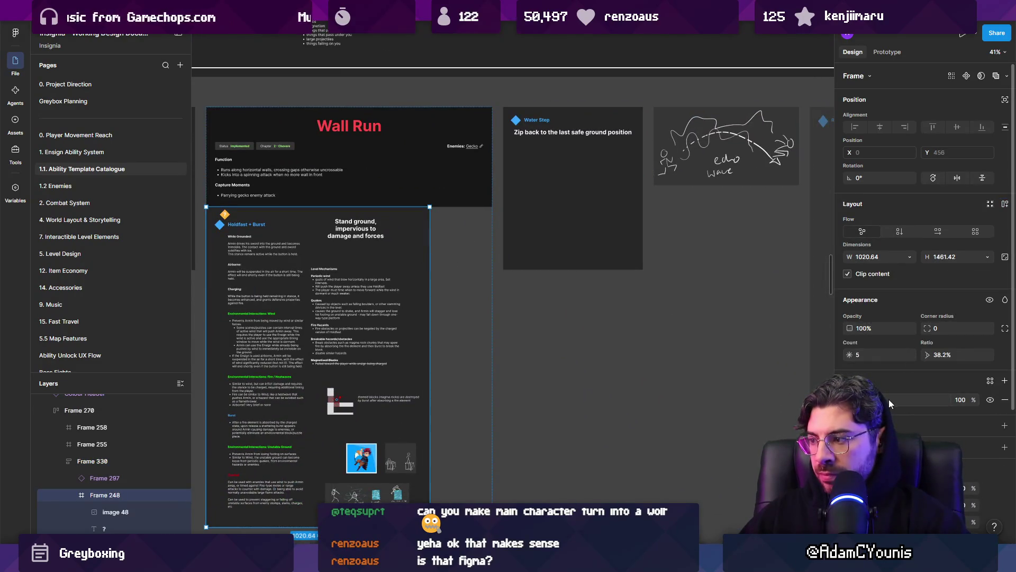
pyautogui.press('Escape')
pyautogui.press('Escape')
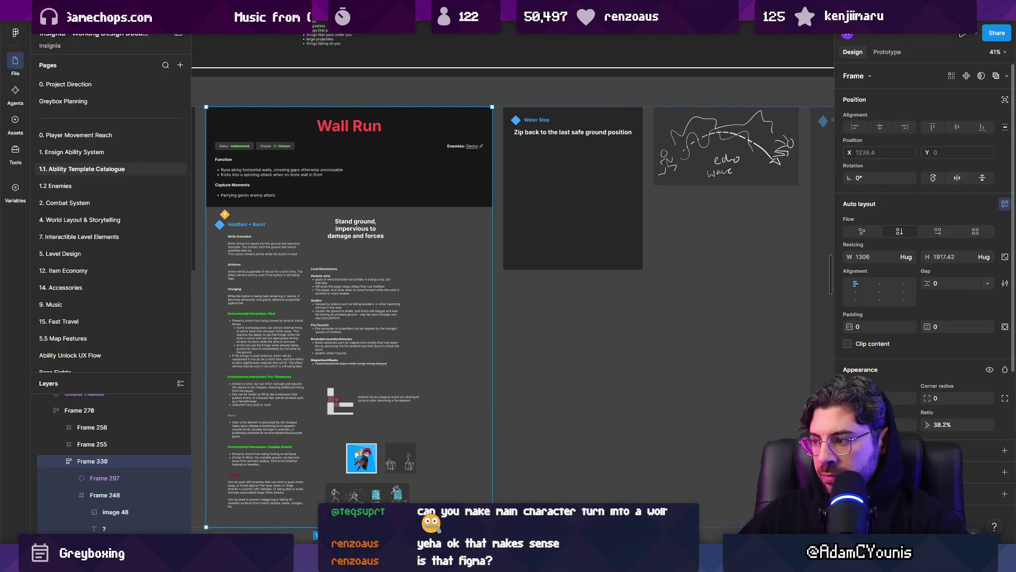
pyautogui.click(1005, 450)
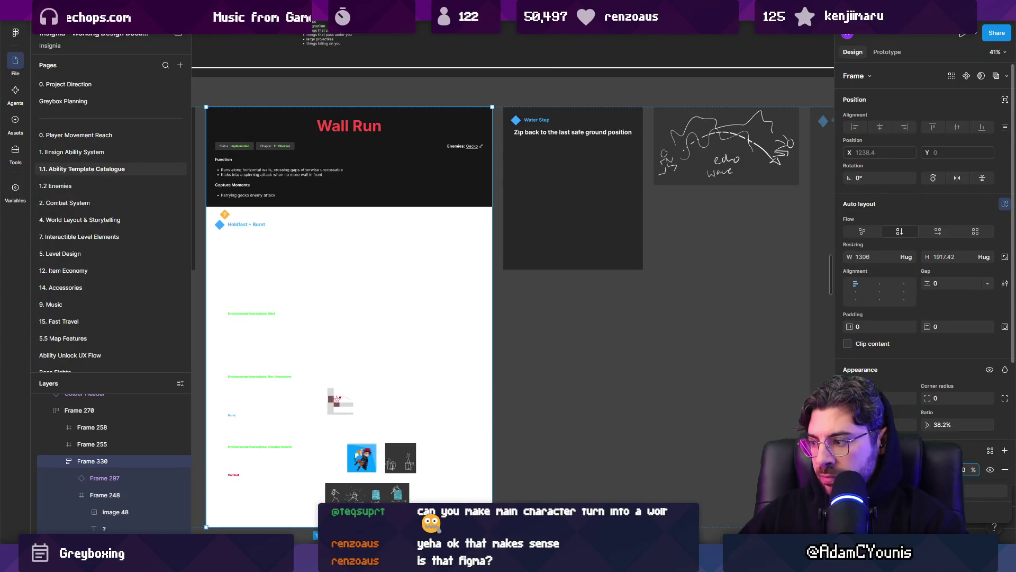
pyautogui.click(1005, 469)
pyautogui.click(370, 302)
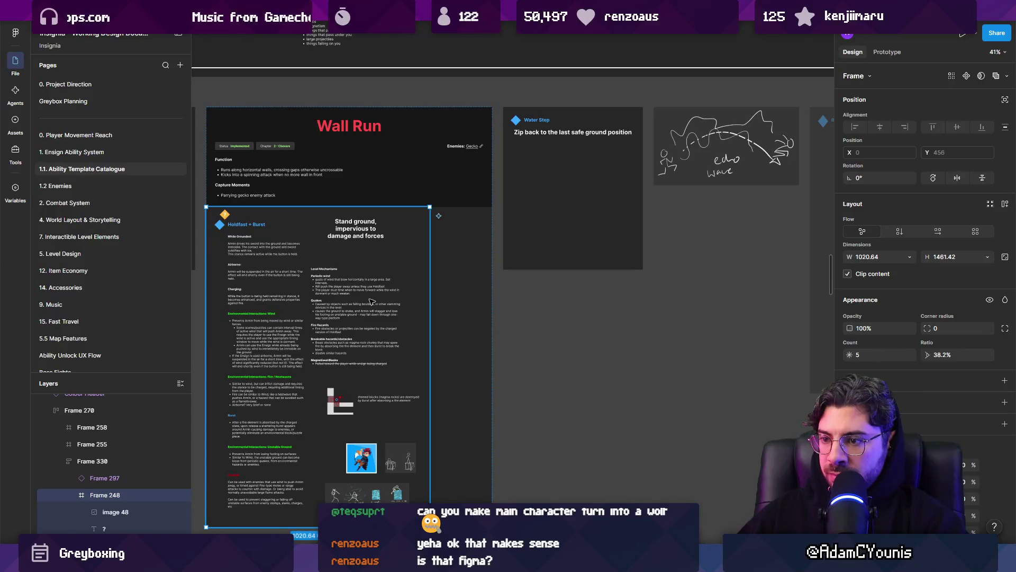
pyautogui.click(476, 287)
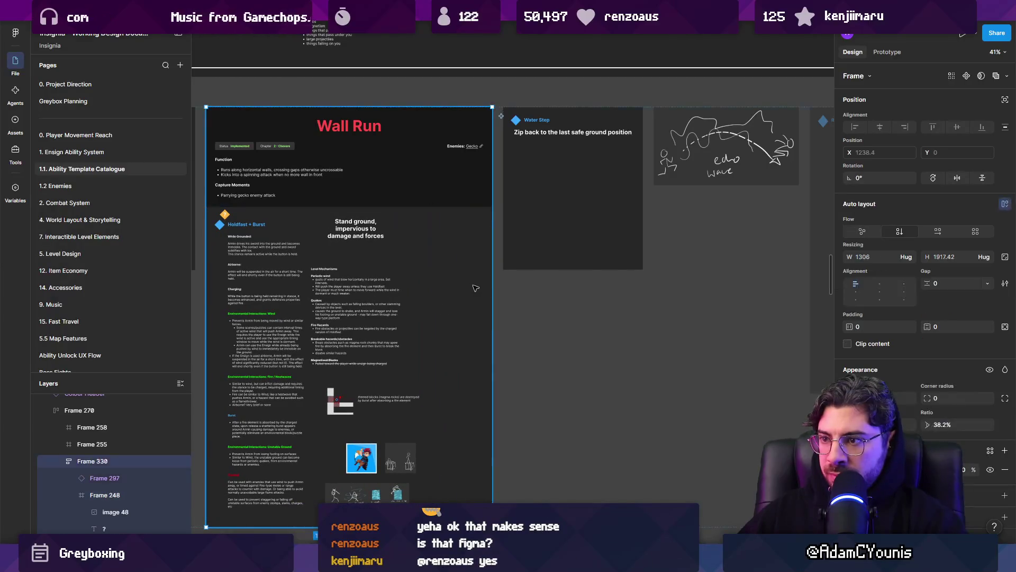
# - Change the Wall Run card's title text to Frost
pyautogui.scroll(-3, 401, 289)
pyautogui.press('Escape')
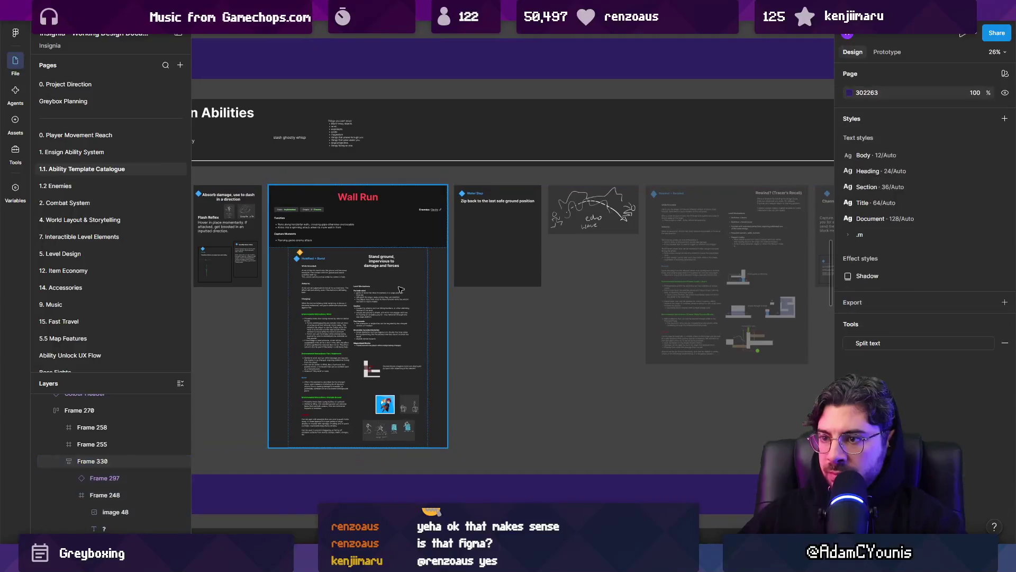
pyautogui.scroll(5, 401, 289)
pyautogui.doubleClick(550, 175)
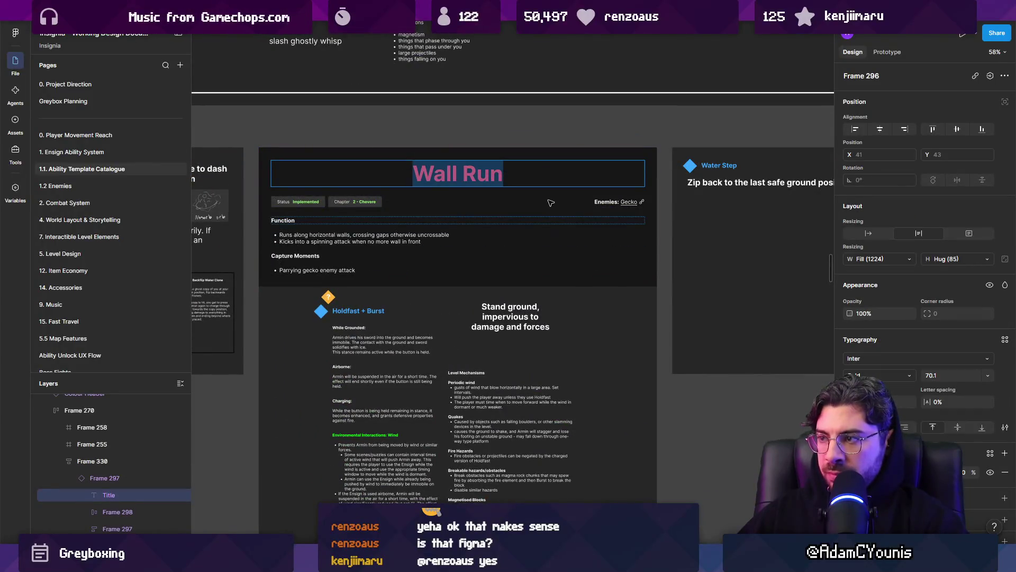
pyautogui.hscroll(-4, 551, 203)
pyautogui.write('i')
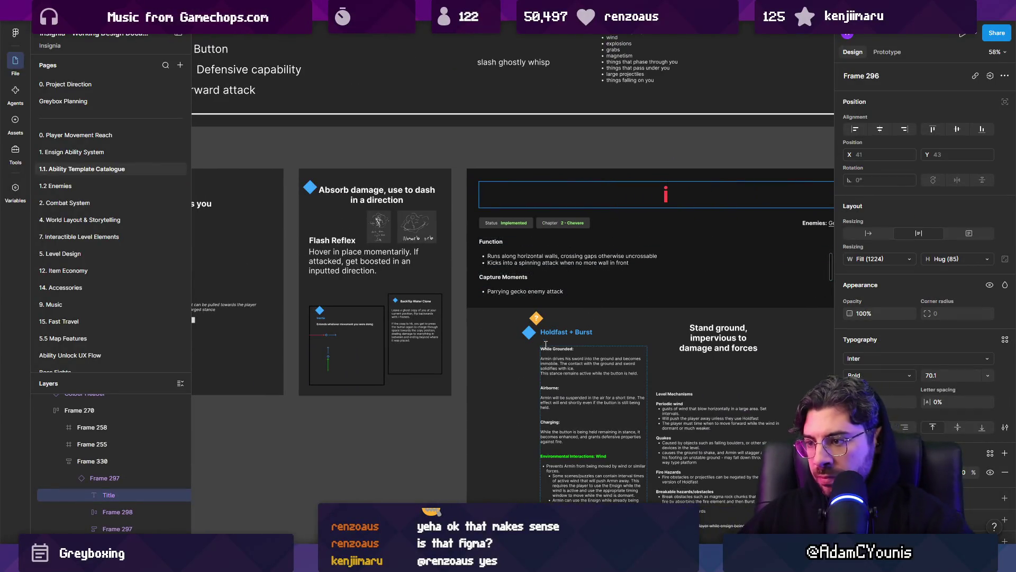
pyautogui.hscroll(2, 545, 345)
pyautogui.press('BackSpace')
pyautogui.write('Hols')
pyautogui.press('BackSpace')
pyautogui.write('dfa')
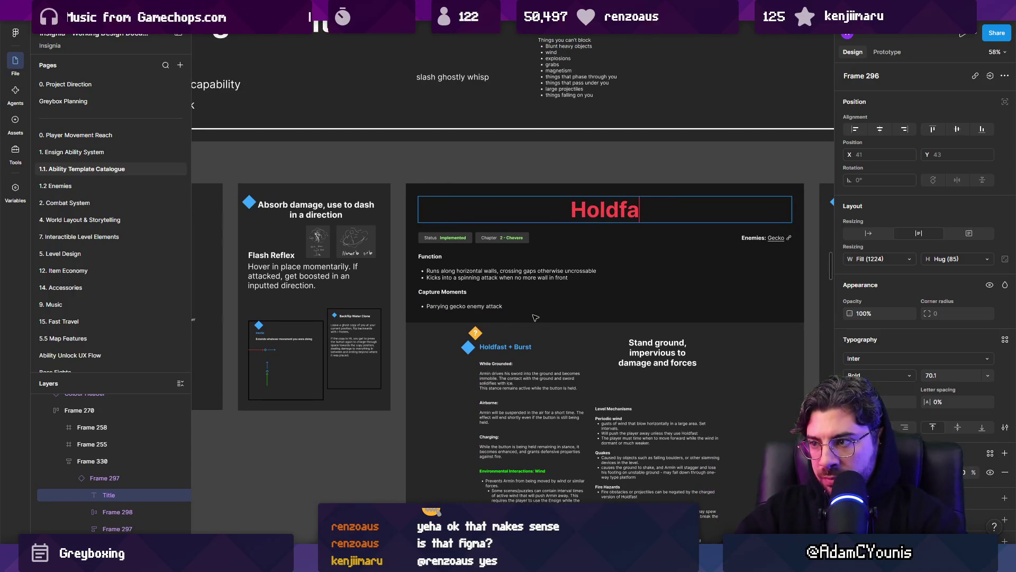
pyautogui.hotkey('ctrl', 'a')
pyautogui.write('Frost')
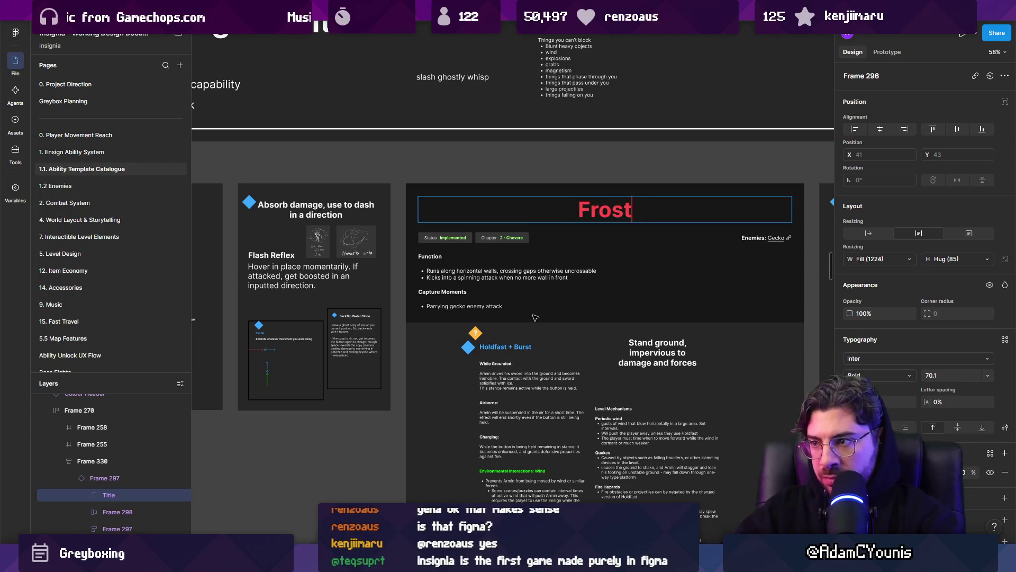
pyautogui.press('Escape')
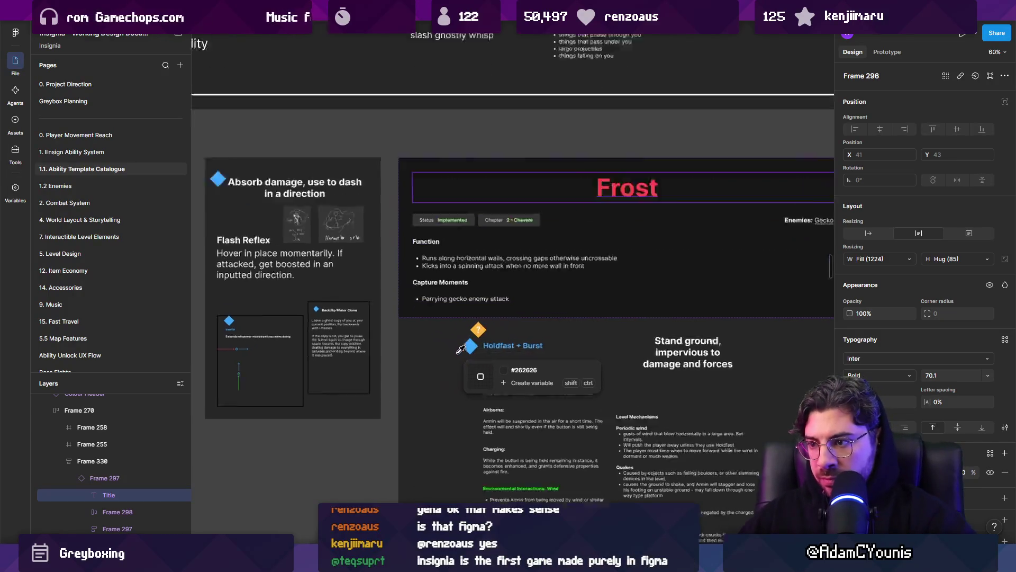
# - Set the card's Chapter tag to 3 - Naso
pyautogui.keyDown('ctrl'); pyautogui.scroll(3, 440, 319); pyautogui.keyUp('ctrl')
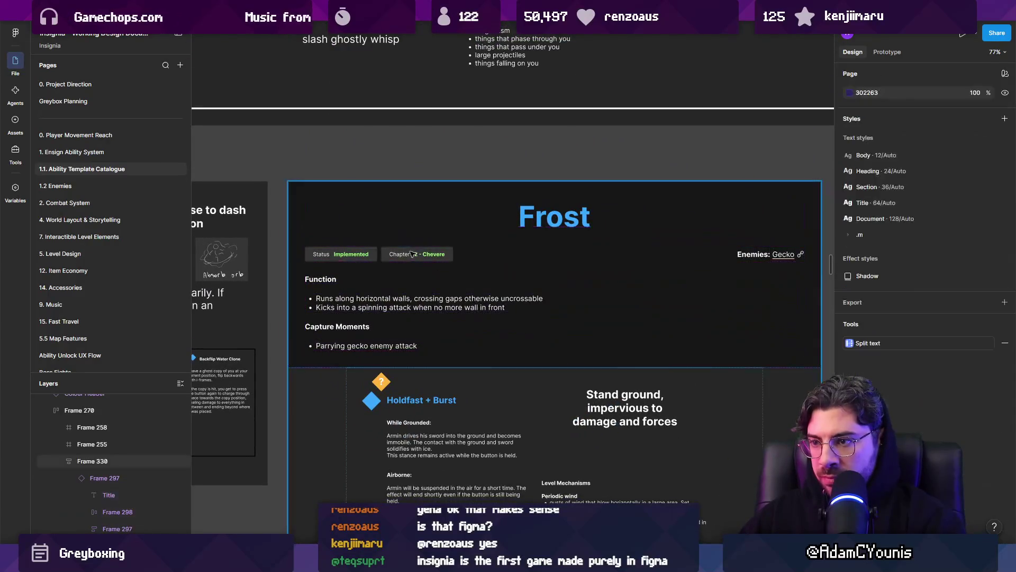
pyautogui.click(459, 259)
pyautogui.click(420, 254)
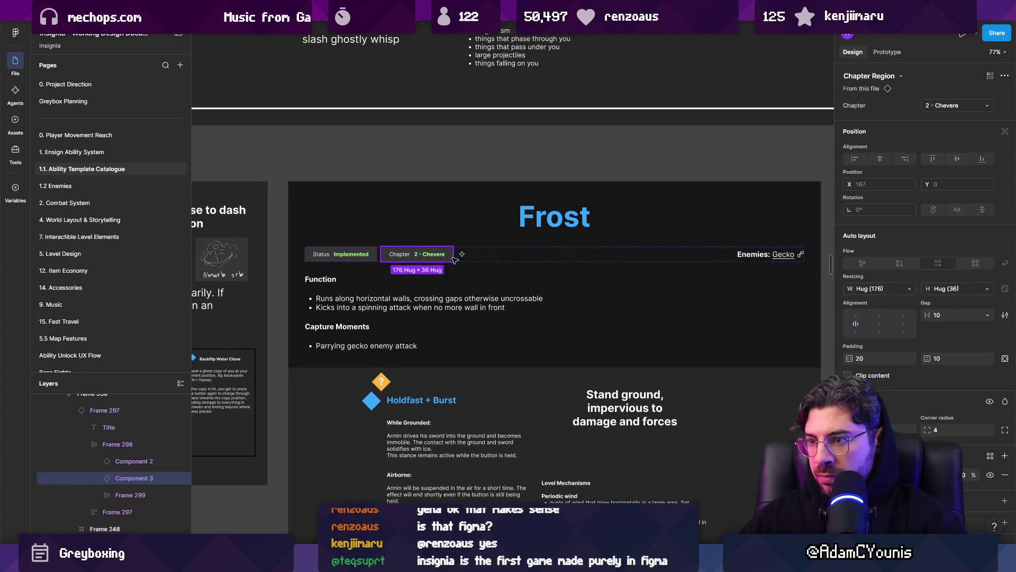
pyautogui.click(955, 105)
pyautogui.click(948, 115)
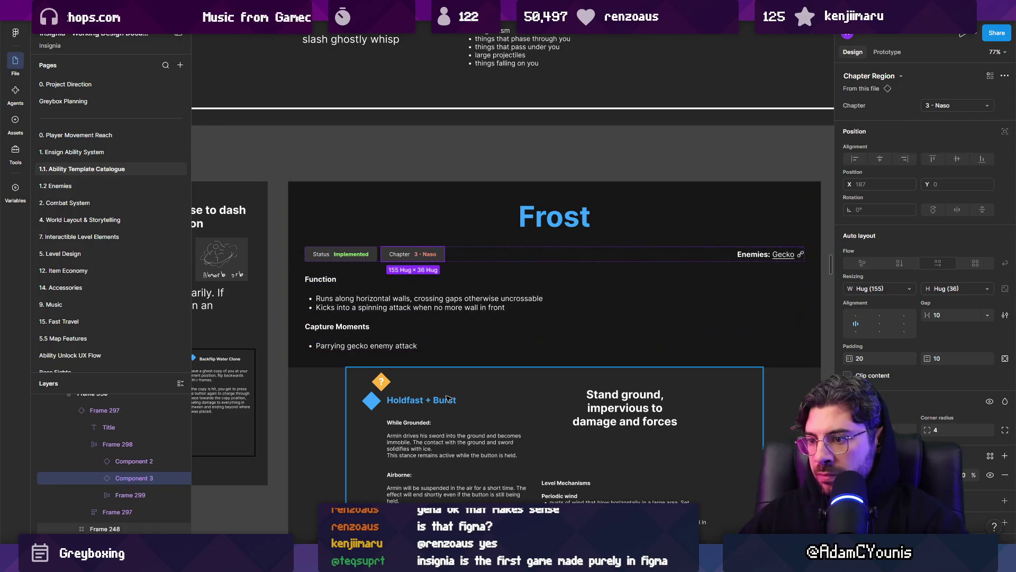
# - Delete the Holdfast + Burst heading, its ? marker and the blue and orange diamonds
pyautogui.click(421, 399)
pyautogui.keyDown('shift'); pyautogui.click(372, 401); pyautogui.keyUp('shift')
pyautogui.keyDown('shift'); pyautogui.click(381, 381); pyautogui.keyUp('shift')
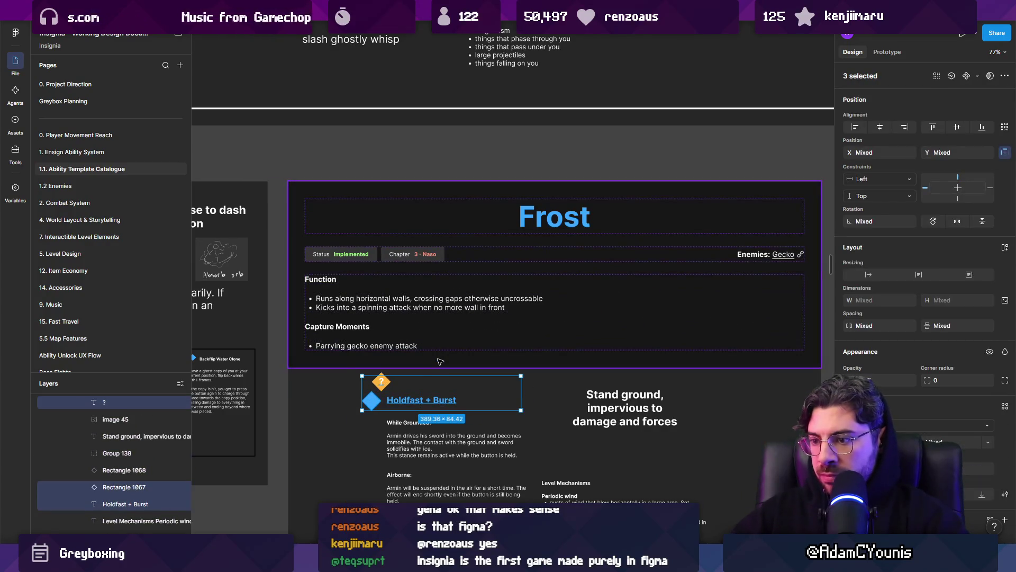
pyautogui.press('Delete')
pyautogui.click(386, 379)
pyautogui.press('Delete')
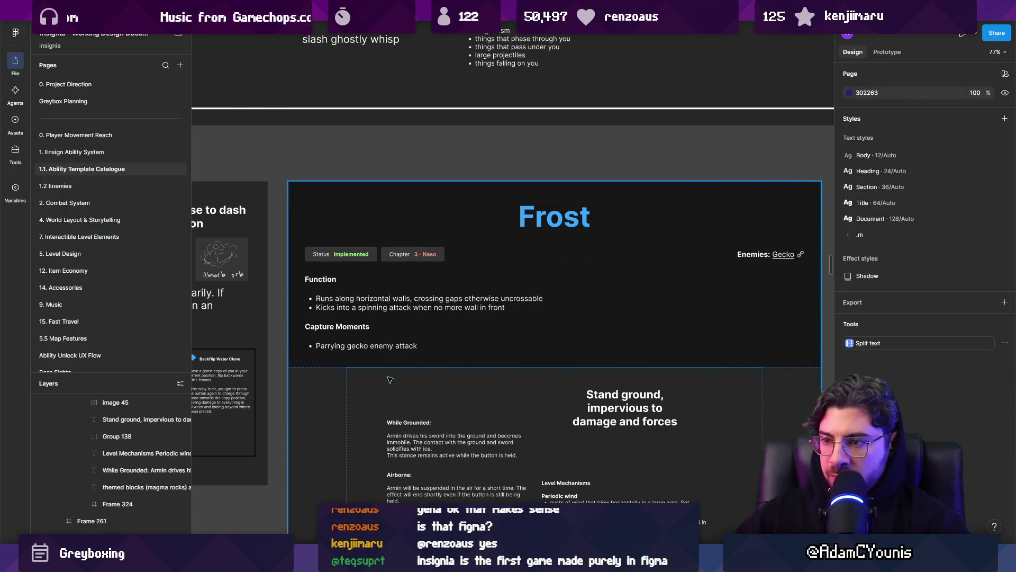
pyautogui.click(408, 429)
pyautogui.click(356, 300)
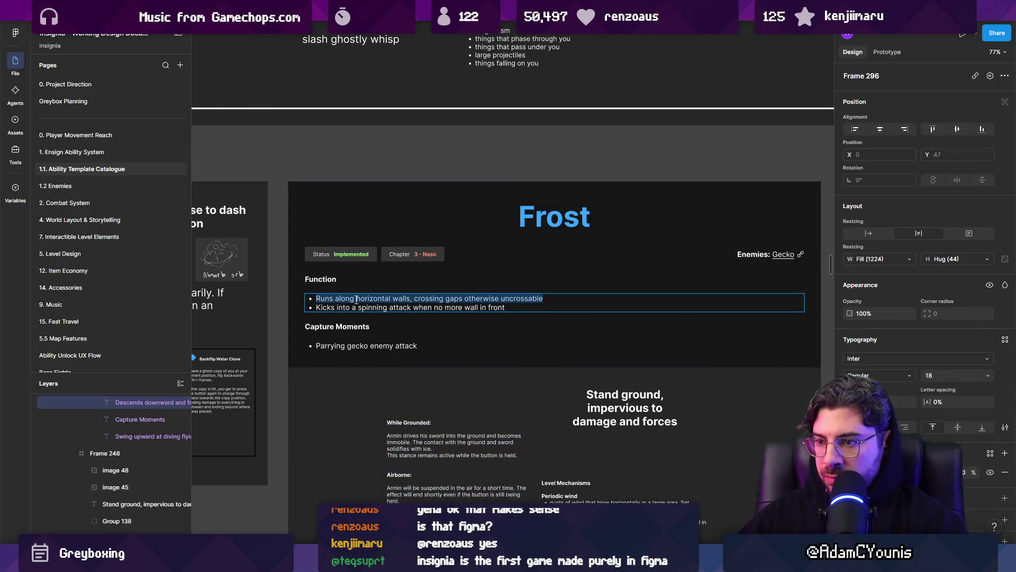
# - Copy the While Grounded sentences about the sword
pyautogui.hotkey('ctrl', 'a')
pyautogui.hotkey('ctrl', 'v')
pyautogui.hotkey('ctrl', 'z')
pyautogui.hotkey('ctrl', 'v')
pyautogui.hotkey('ctrl', 'z')
pyautogui.moveTo(462, 449); pyautogui.dragTo(375, 438)
pyautogui.hotkey('ctrl', 'c')
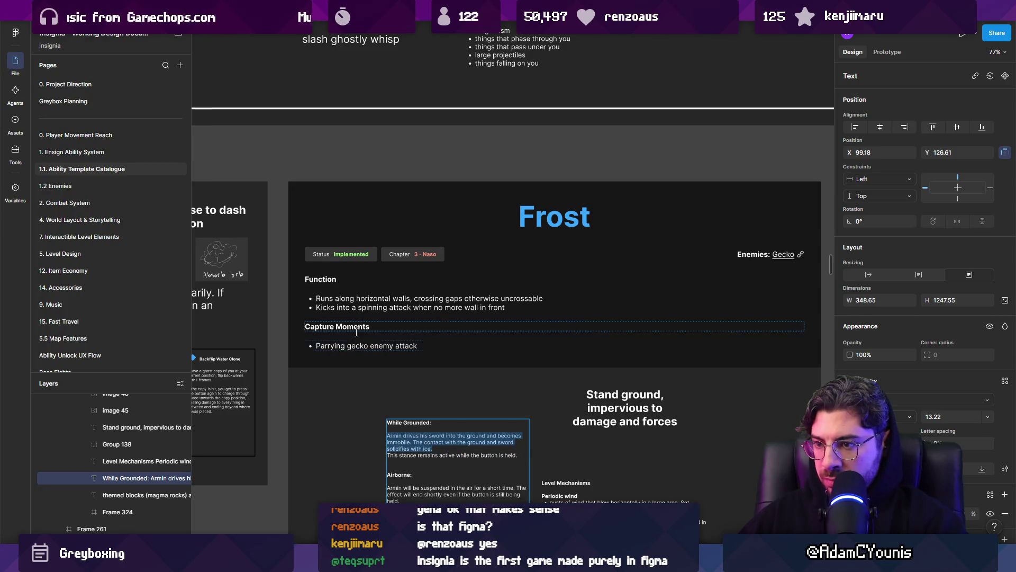
# - Paste the sword sentences into the Function bullets, split into two bullets
pyautogui.doubleClick(362, 298)
pyautogui.hotkey('ctrl', 'v')
pyautogui.hotkey('ctrl', 'z')
pyautogui.hotkey('ctrl', 'shift', 'v')
pyautogui.press('Return')
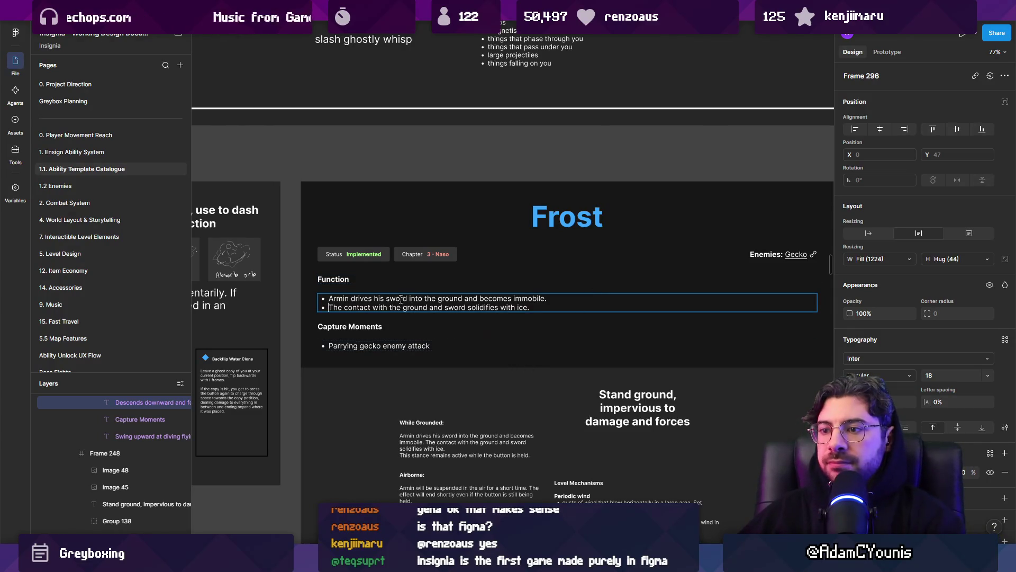
# - Add a third bullet about standing on the ice and reword the second to 'When attacked, the…'
pyautogui.scroll(3, 401, 299)
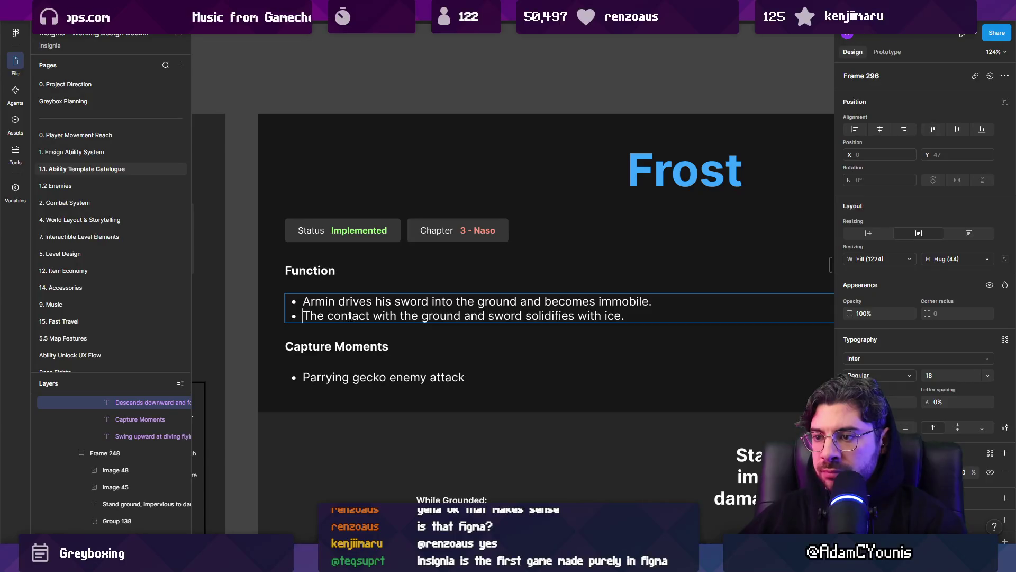
pyautogui.scroll(-3, 513, 316)
pyautogui.click(526, 272)
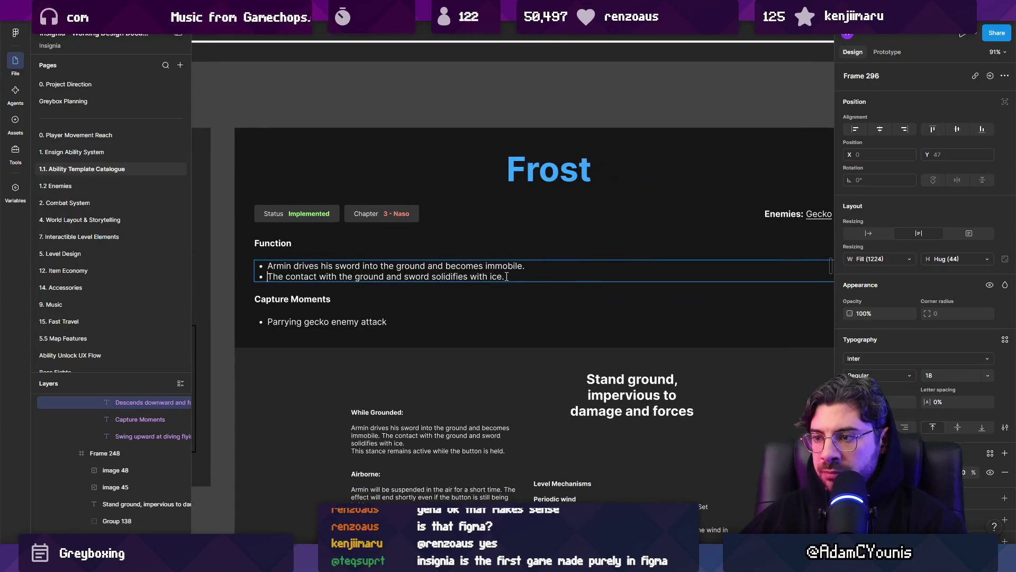
pyautogui.press('Return')
pyautogui.write('C')
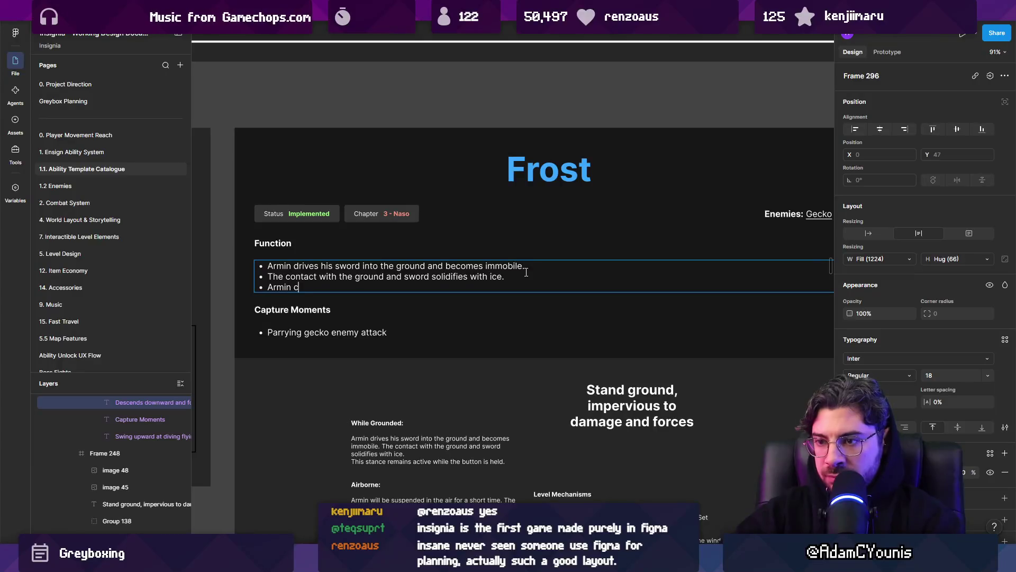
pyautogui.write('on the ice as a platform afterward, if at')
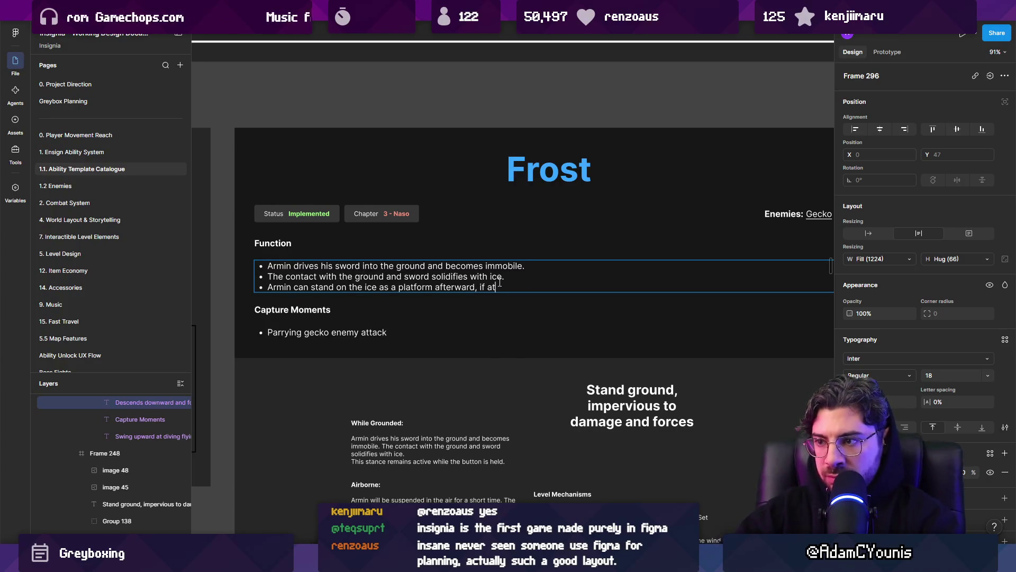
pyautogui.hotkey('ctrl', 'shift', 'Left')
pyautogui.hotkey('ctrl', 'shift', 'Left')
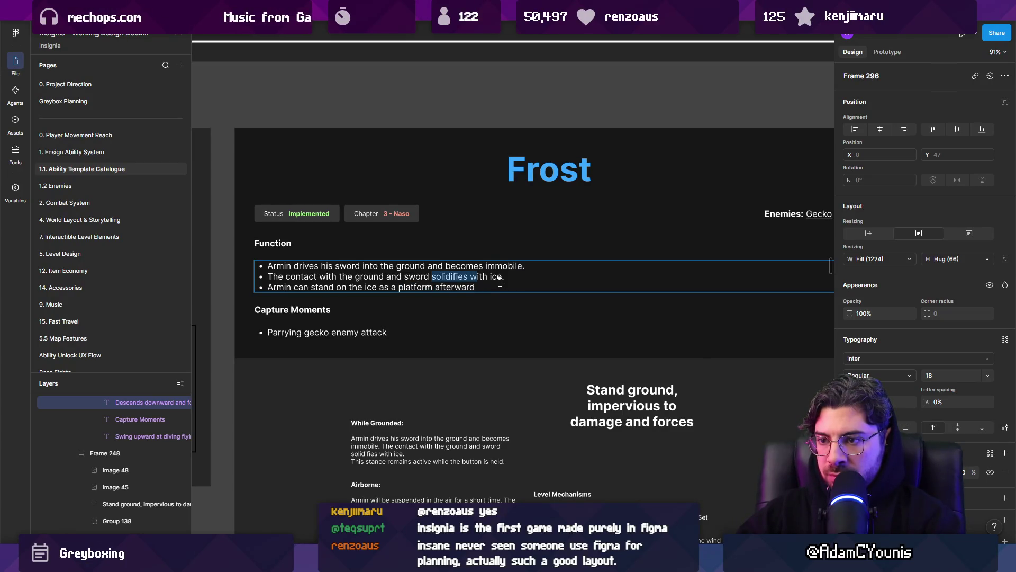
pyautogui.press('Left')
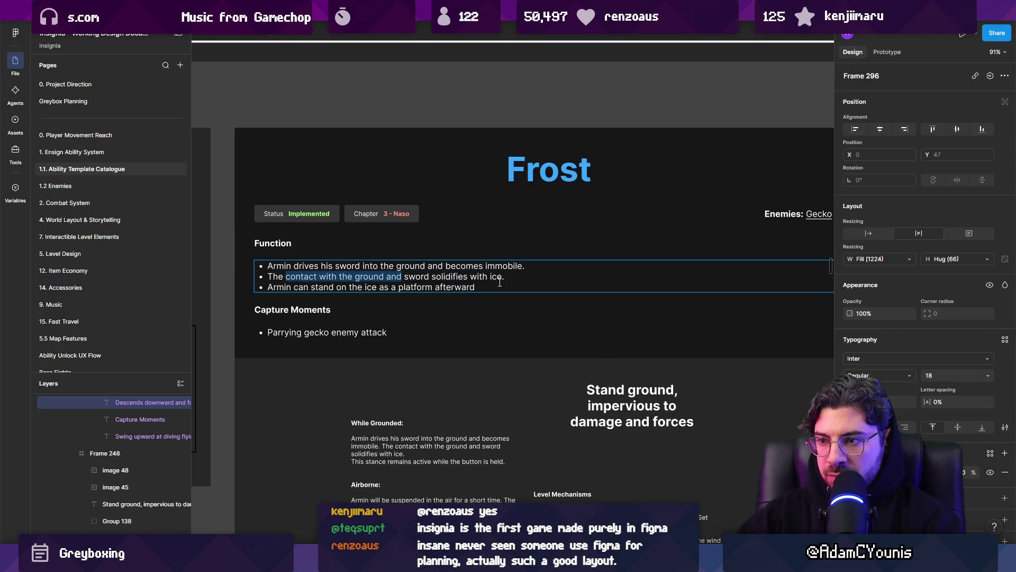
pyautogui.write('When attacked, ')
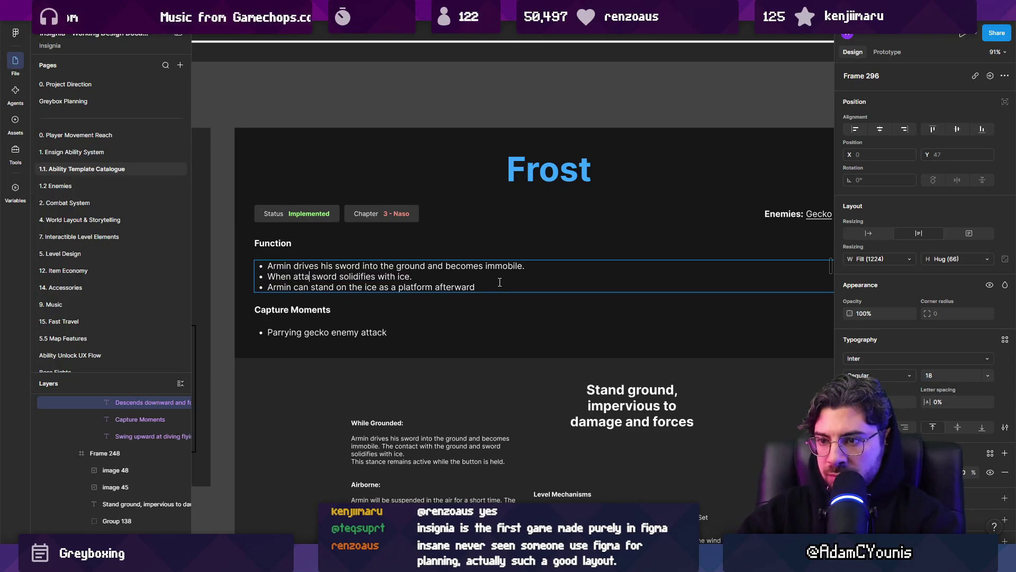
pyautogui.write('the')
pyautogui.press('Escape')
pyautogui.press('Escape')
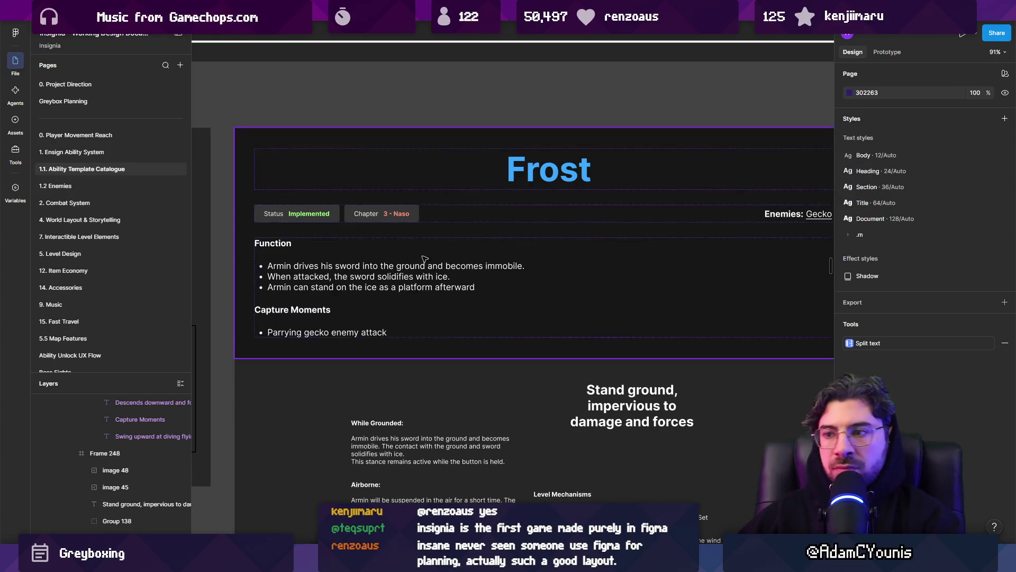
# - Zoom to the whole Frost card, select it and open its context menu
pyautogui.hotkey('shift', '2')
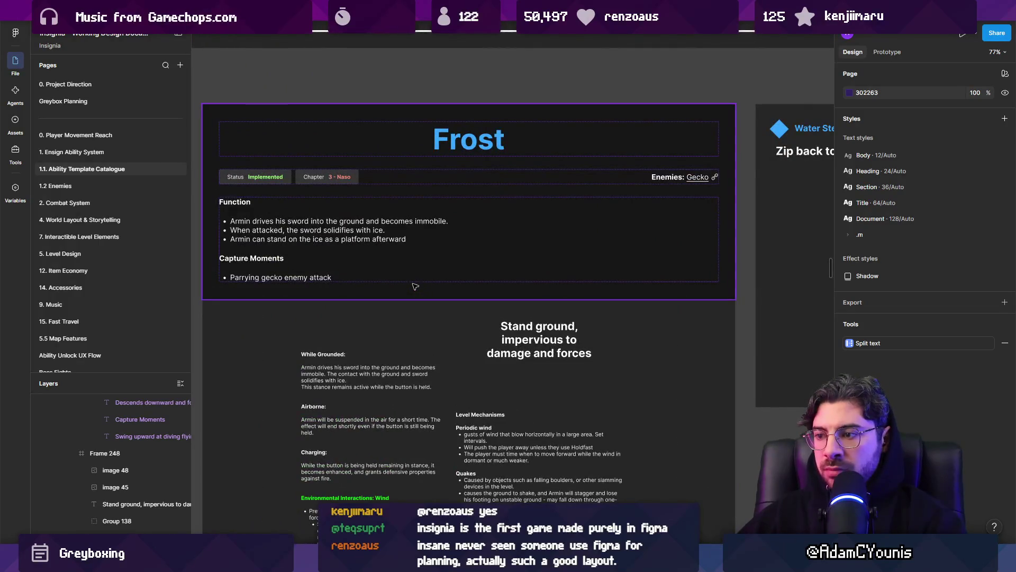
pyautogui.scroll(-5, 415, 286)
pyautogui.click(326, 270)
pyautogui.rightClick(327, 270)
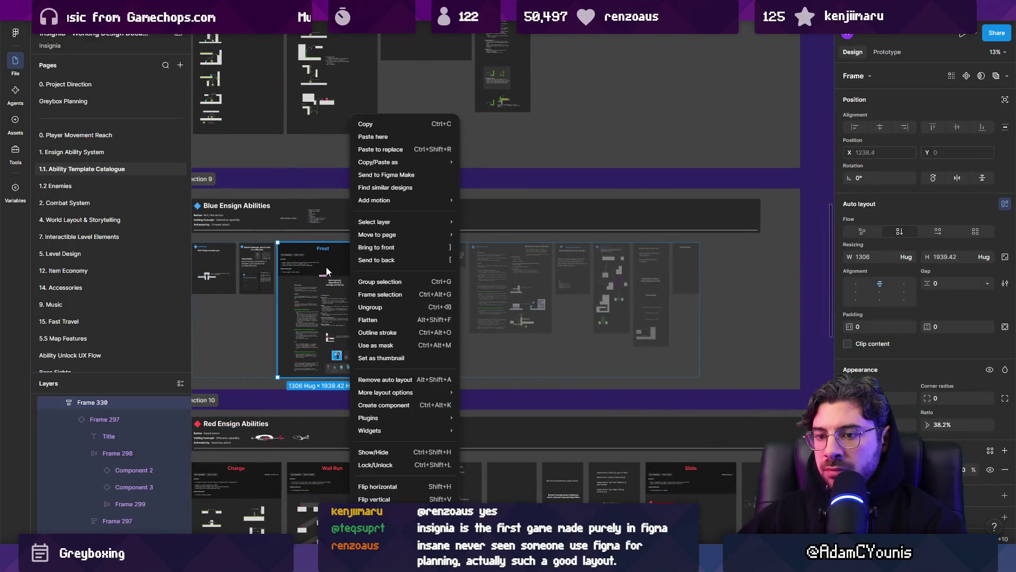
pyautogui.moveTo(407, 397)
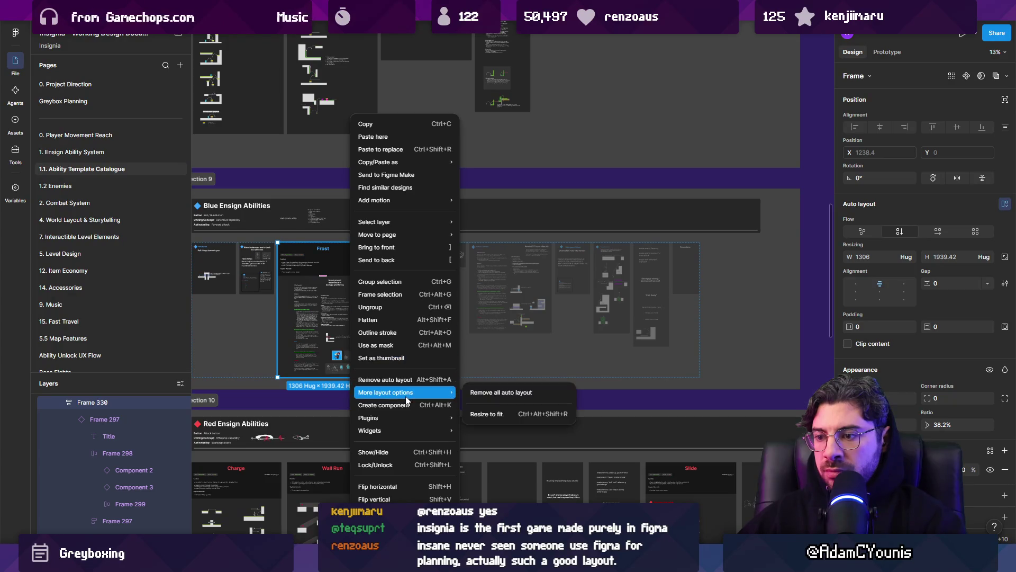
pyautogui.scroll(-5, 406, 401)
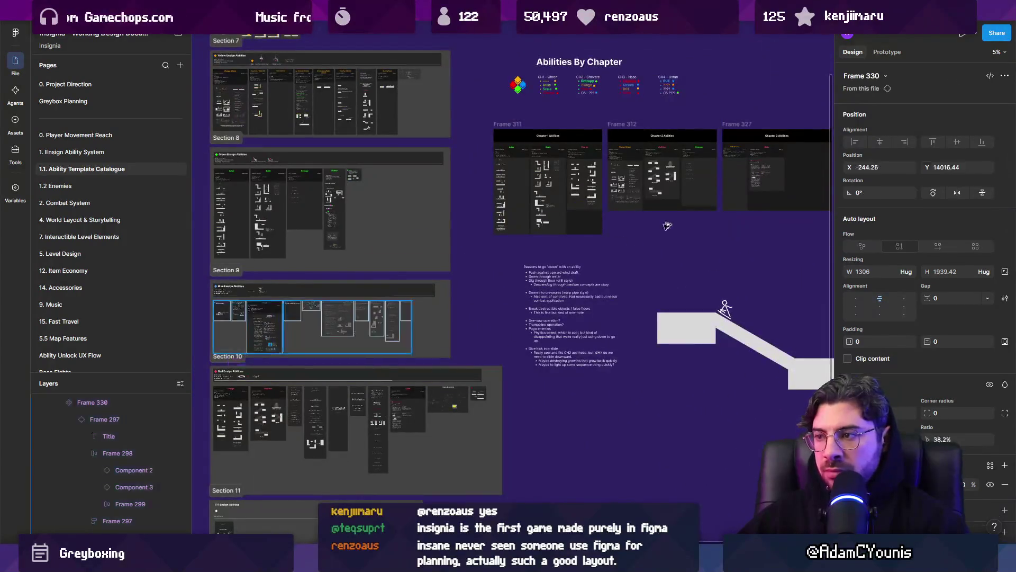
pyautogui.scroll(5, 535, 241)
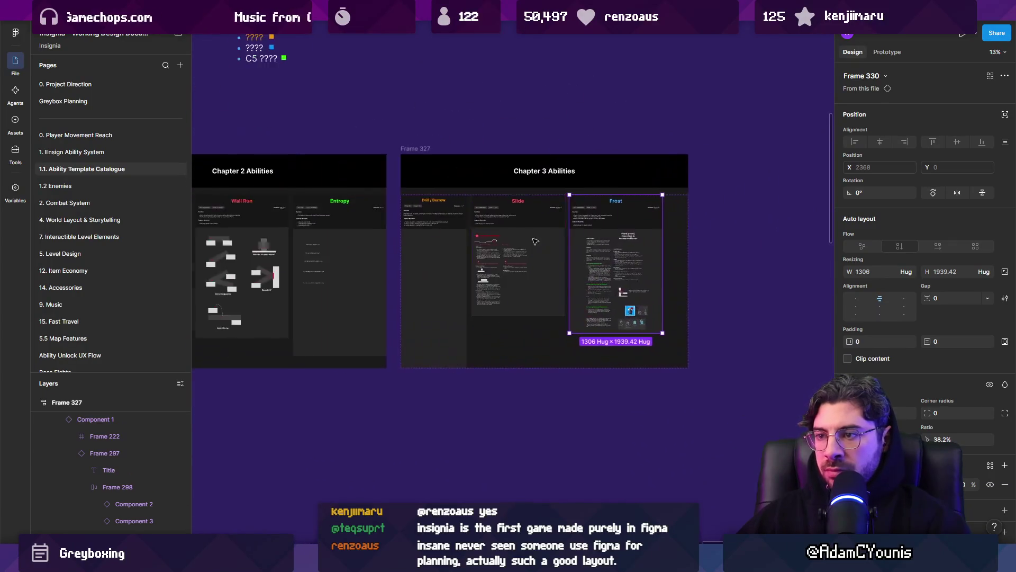
pyautogui.scroll(3, 536, 242)
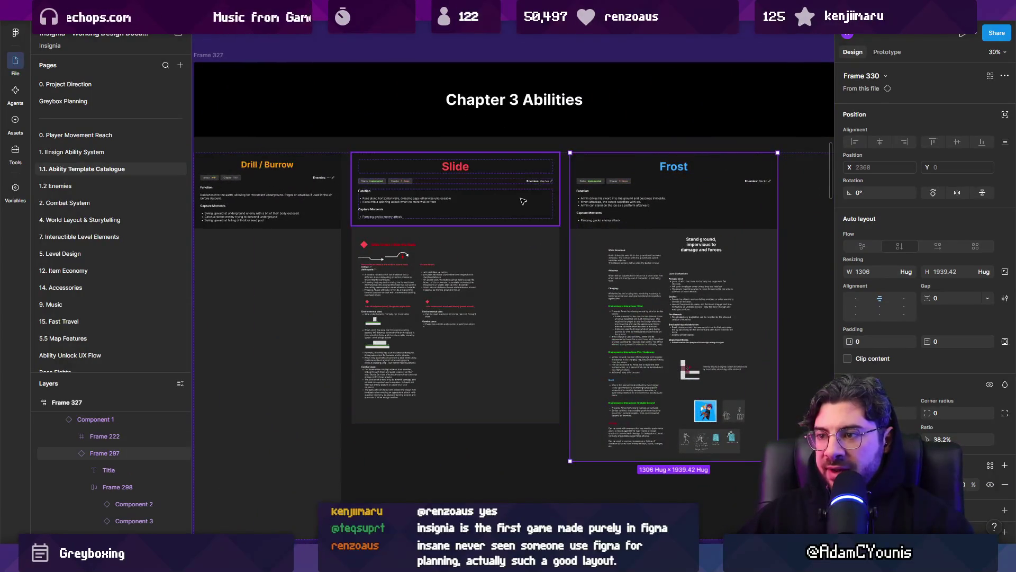
pyautogui.scroll(-3, 523, 201)
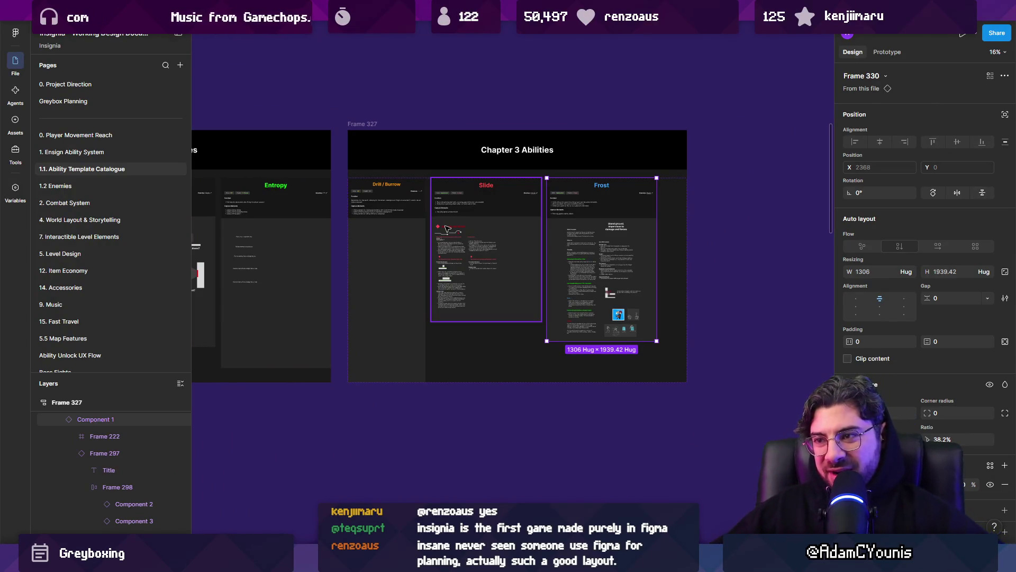
pyautogui.scroll(-8, 467, 231)
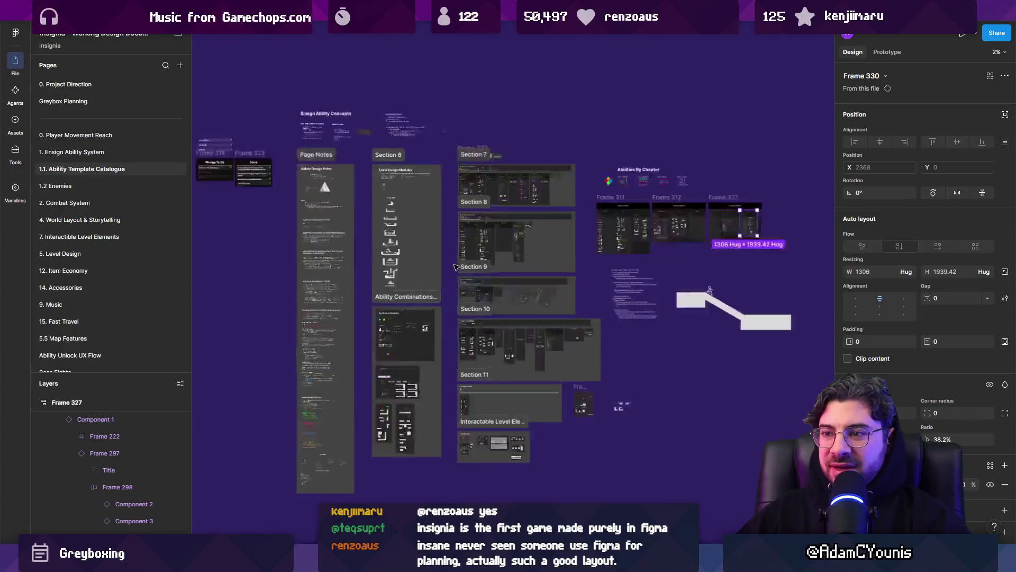
pyautogui.scroll(-4, 461, 261)
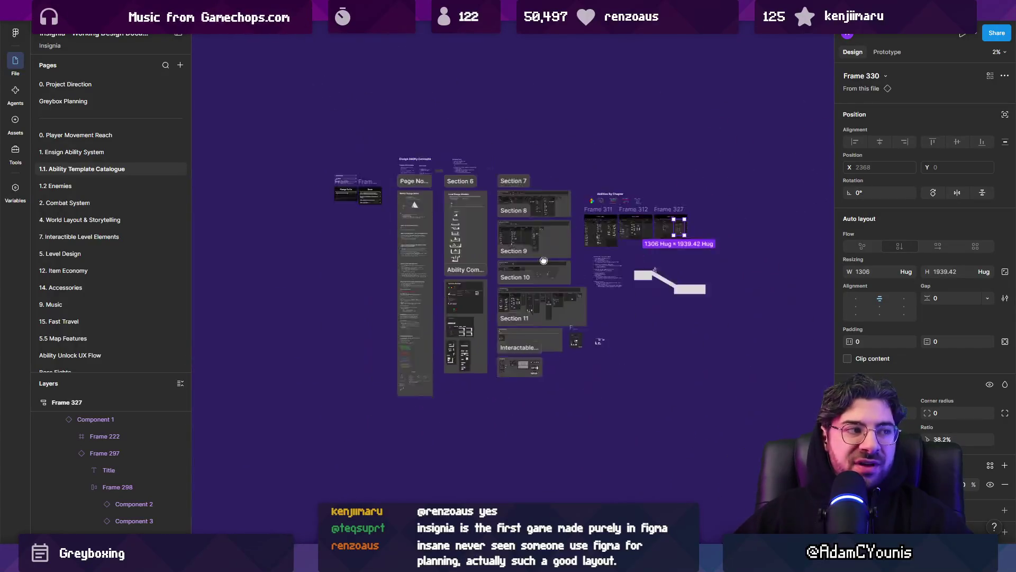
pyautogui.scroll(3, 451, 248)
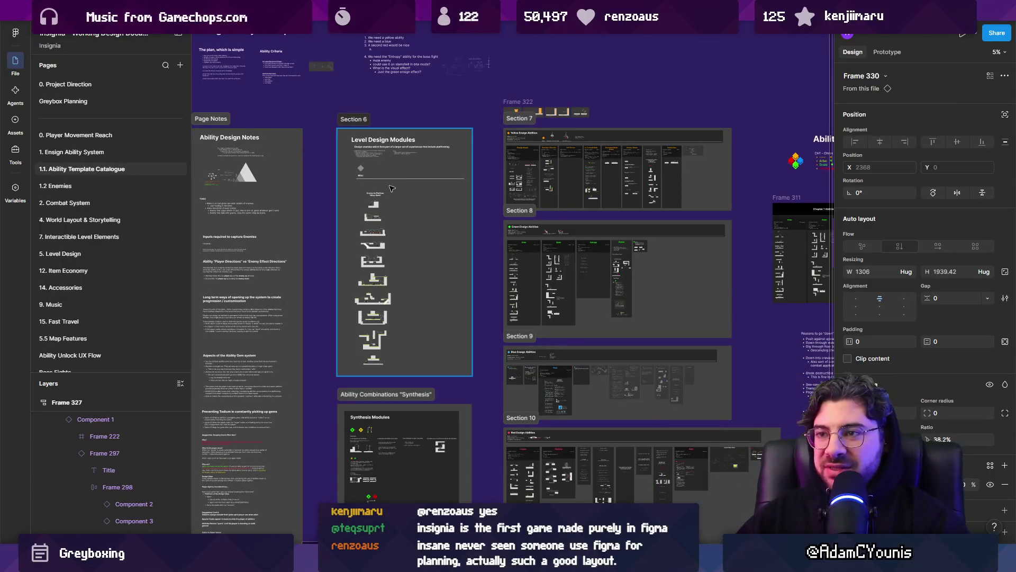
pyautogui.scroll(-2, 391, 188)
pyautogui.scroll(5, 483, 194)
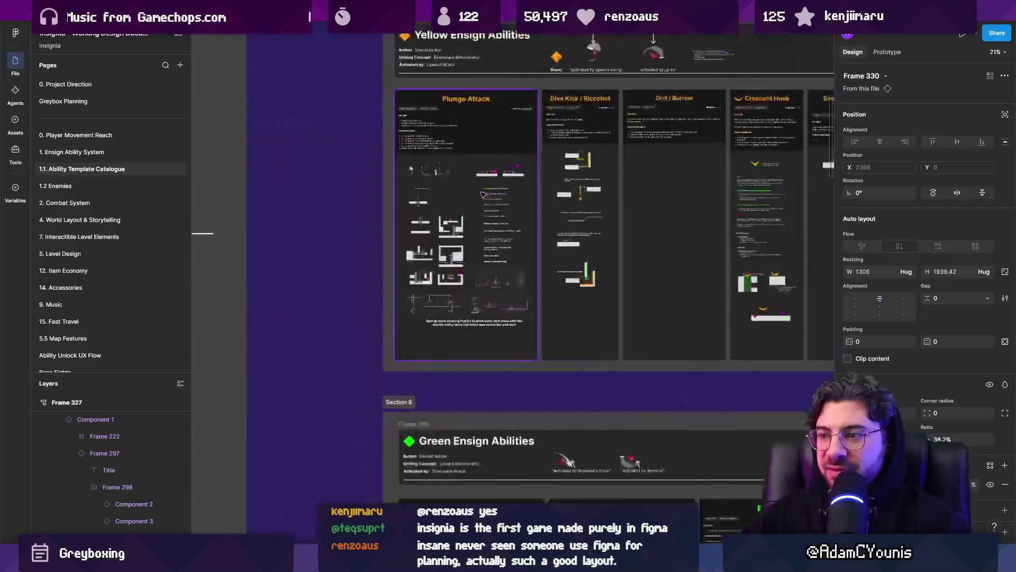
pyautogui.scroll(10, 483, 194)
pyautogui.scroll(-2, 496, 298)
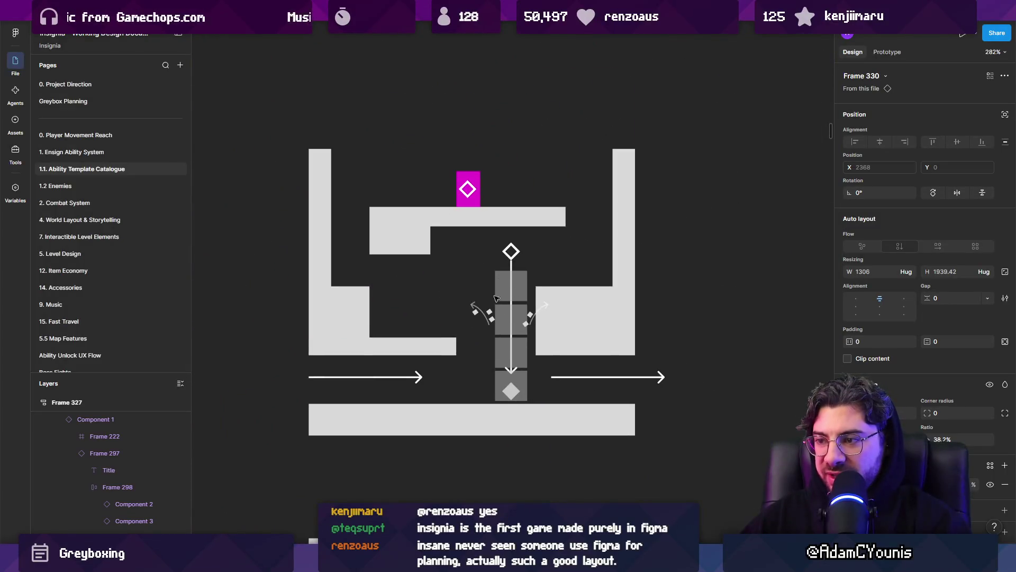
pyautogui.scroll(-10, 497, 298)
pyautogui.click(488, 178)
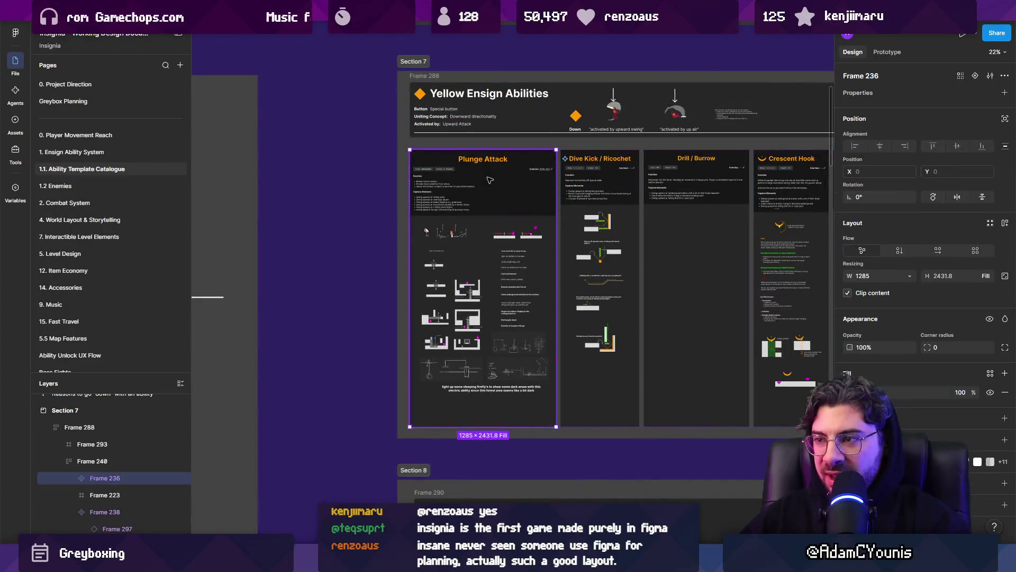
pyautogui.scroll(4, 370, 185)
pyautogui.scroll(-4, 329, 189)
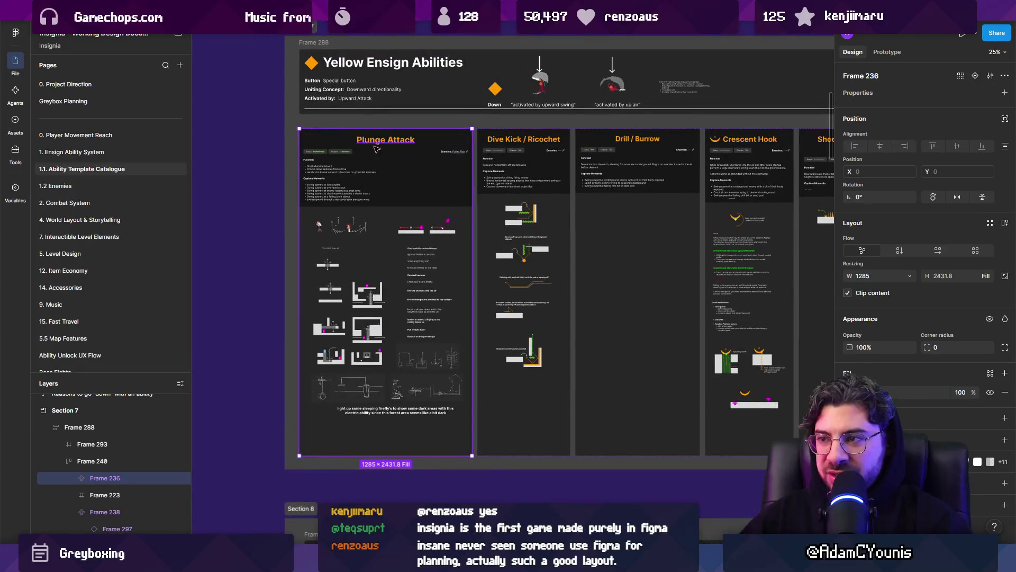
pyautogui.scroll(-8, 375, 149)
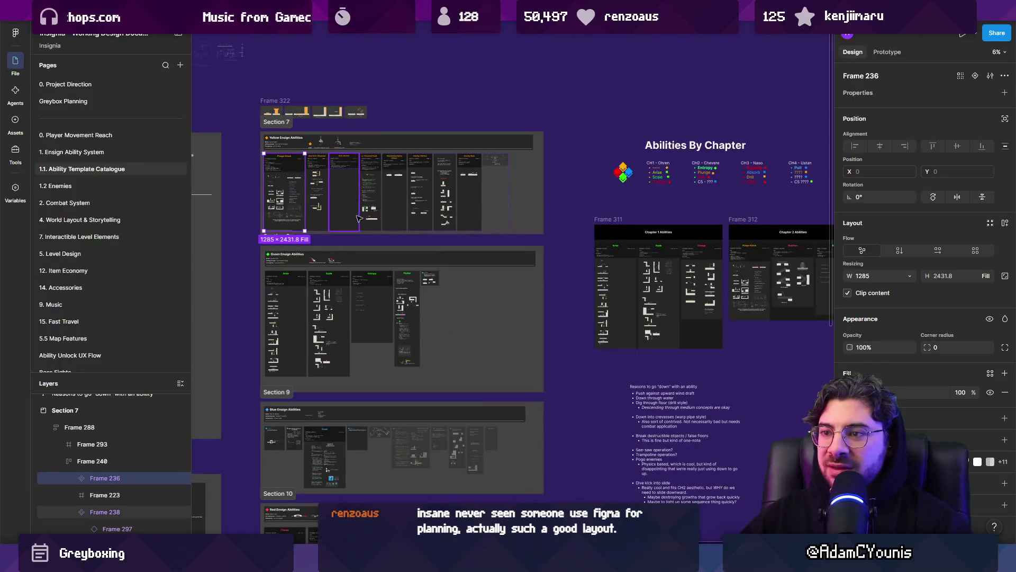
pyautogui.press('Escape')
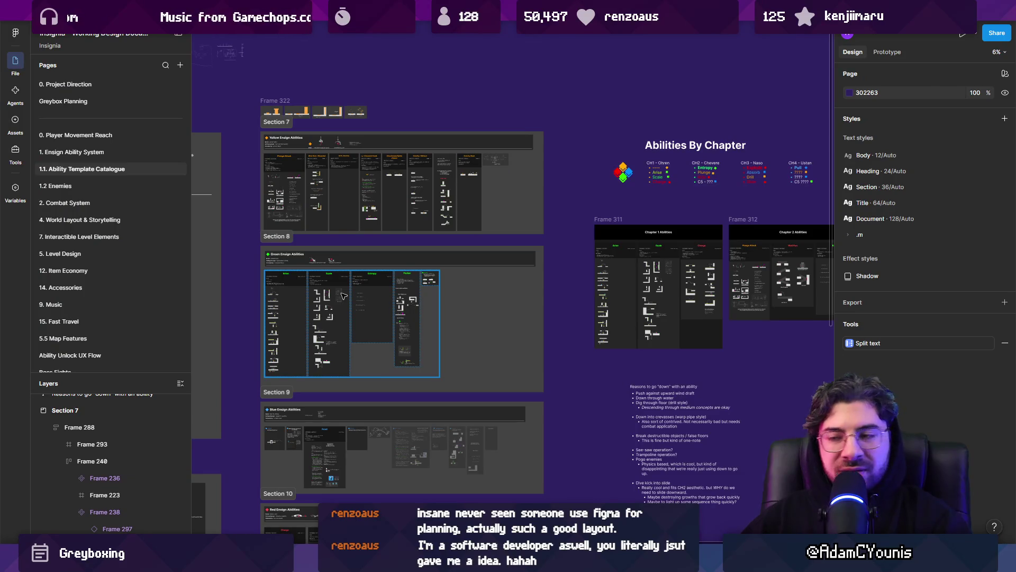
pyautogui.hscroll(5, 496, 270)
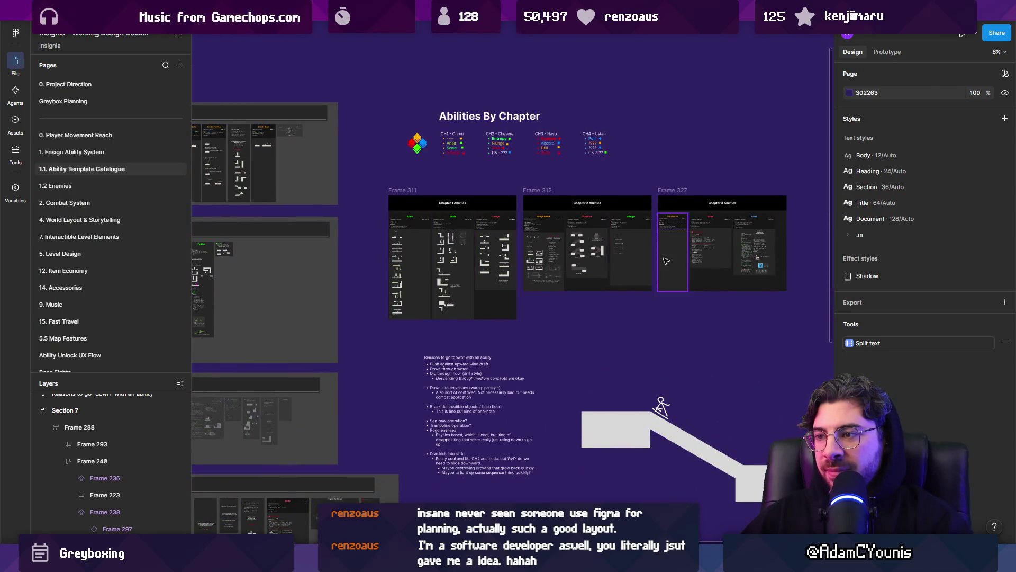
pyautogui.scroll(5, 746, 242)
pyautogui.scroll(-5, 745, 242)
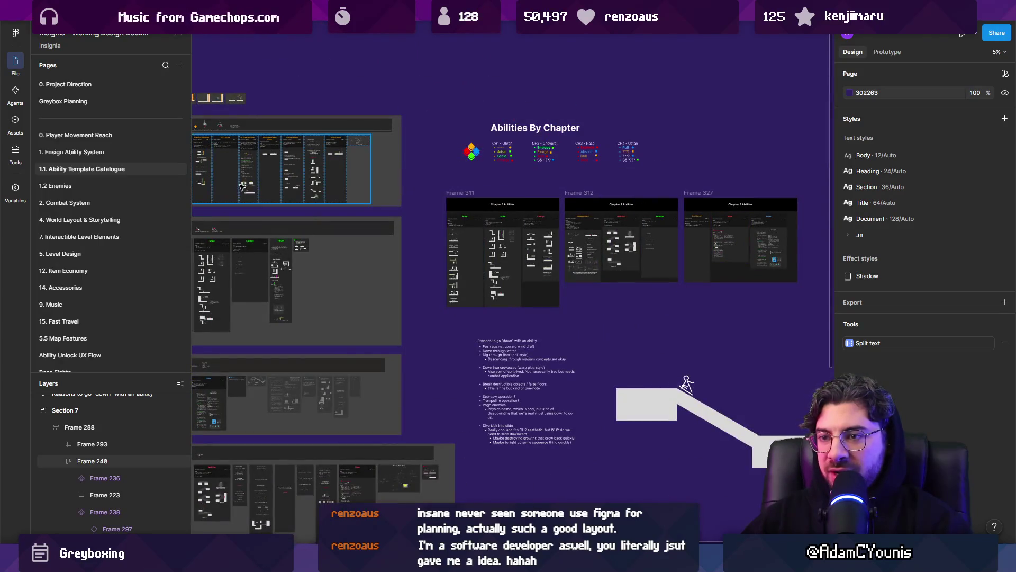
pyautogui.hscroll(5, 582, 236)
pyautogui.scroll(5, 503, 236)
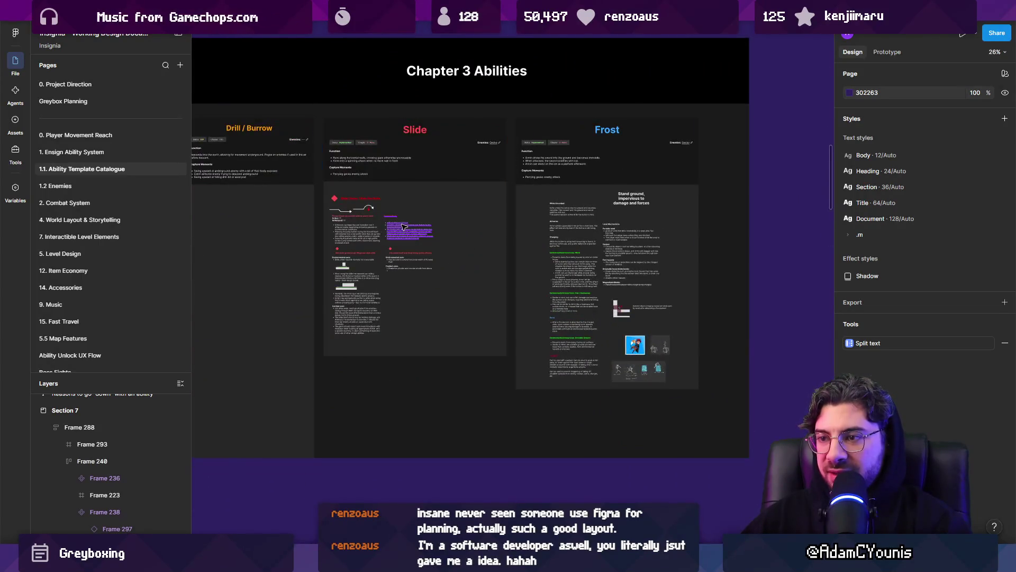
pyautogui.scroll(3, 503, 236)
pyautogui.scroll(-3, 427, 294)
pyautogui.scroll(5, 566, 294)
pyautogui.click(442, 325)
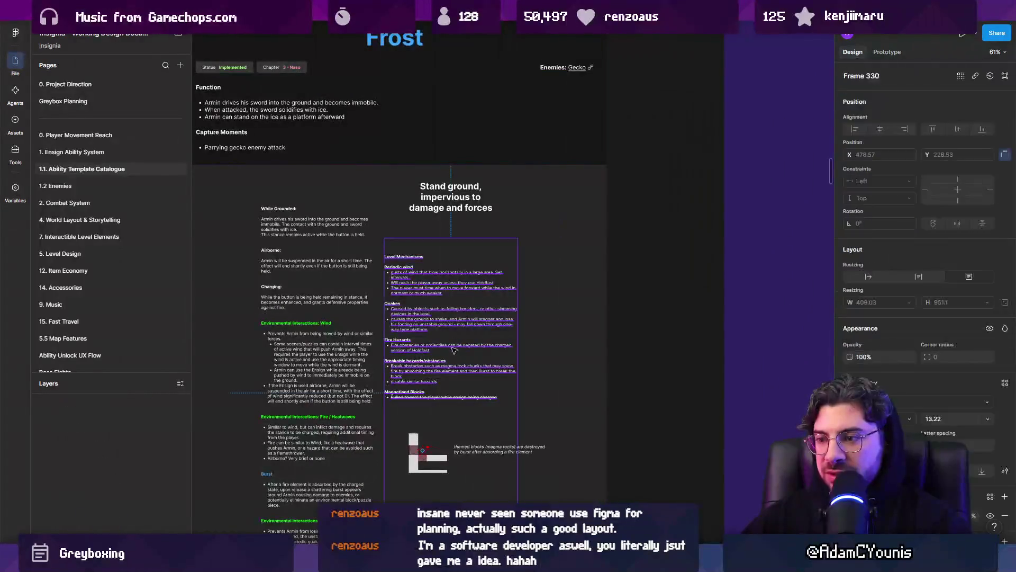
pyautogui.scroll(1, 442, 325)
pyautogui.click(442, 326)
pyautogui.scroll(-4, 497, 316)
pyautogui.click(548, 337)
pyautogui.scroll(-3, 649, 321)
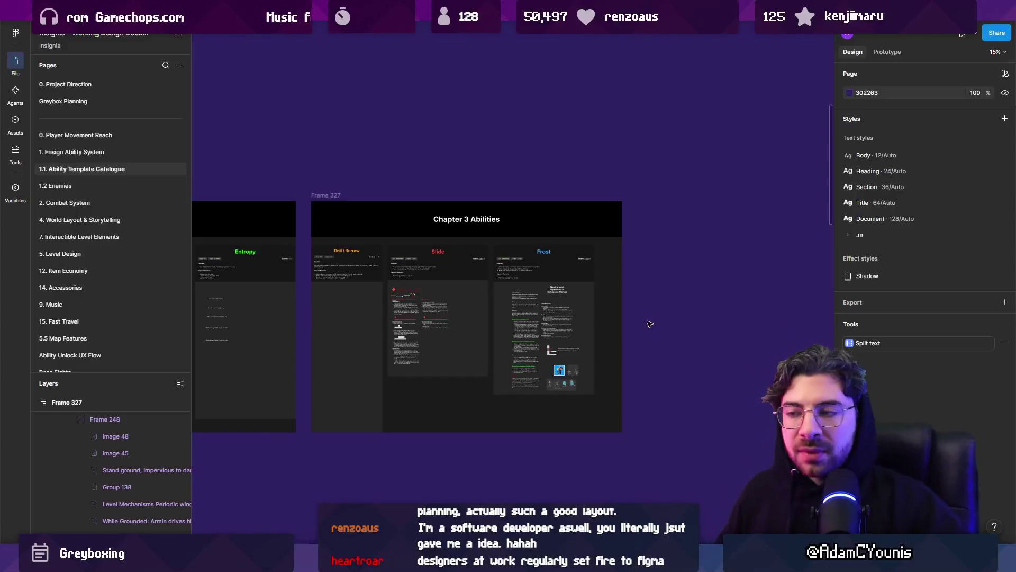
pyautogui.scroll(-3, 549, 279)
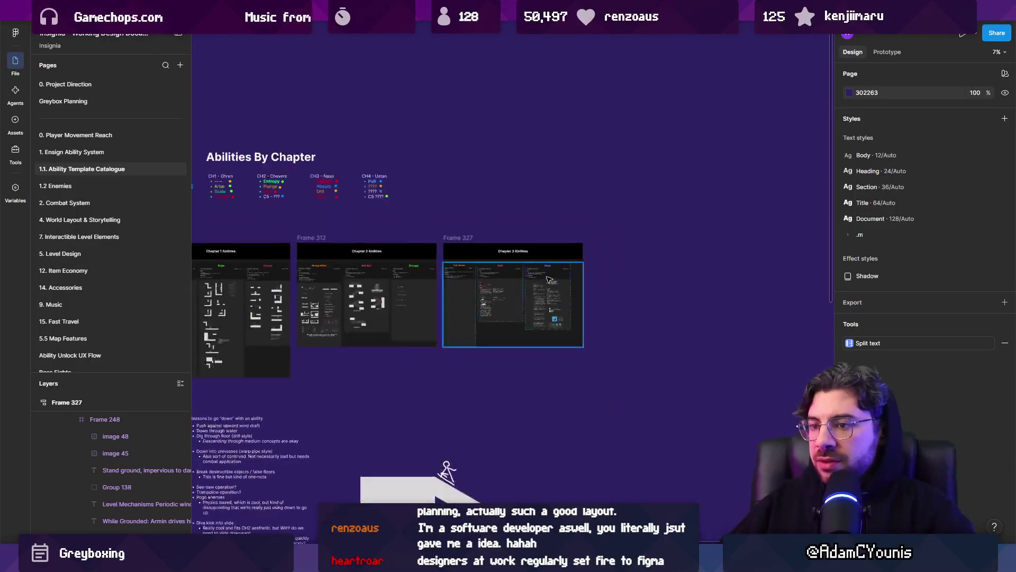
# - Select Frames 311, 312 and 327 and wrap them in auto layout as Frame 331
pyautogui.hscroll(-3, 549, 279)
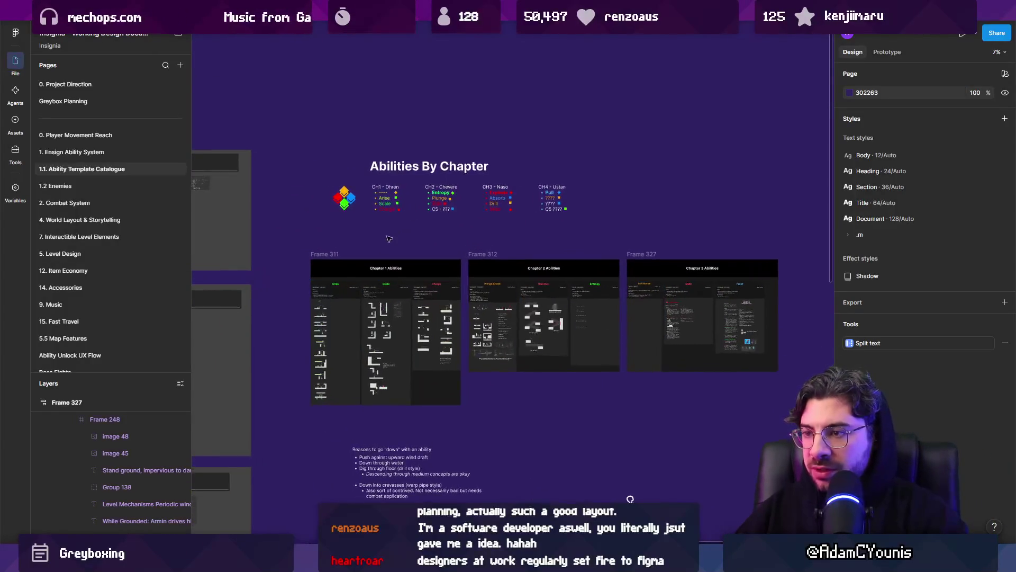
pyautogui.scroll(3, 389, 238)
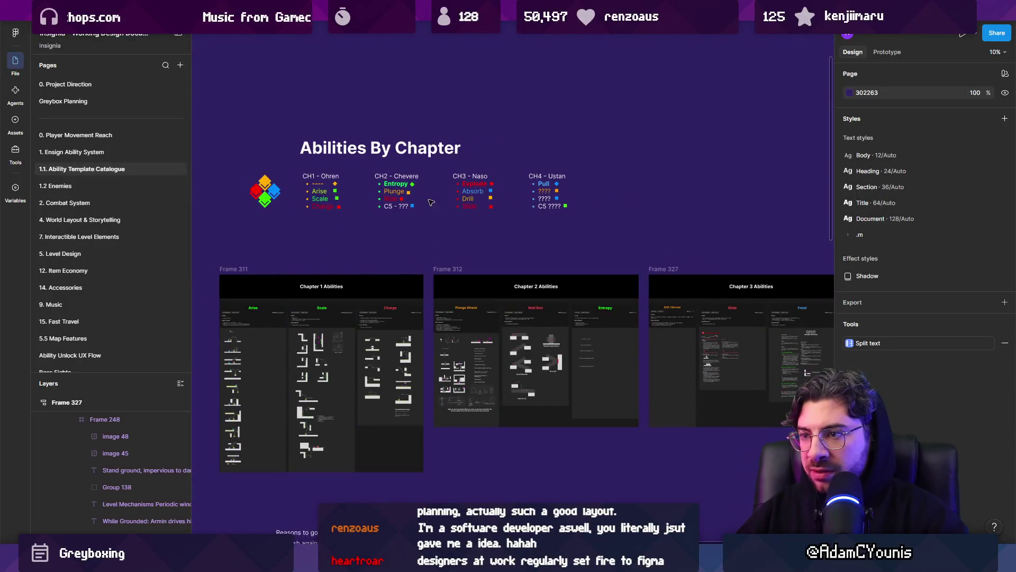
pyautogui.moveTo(604, 363)
pyautogui.mouseDown()
pyautogui.moveTo(466, 364)
pyautogui.moveTo(603, 360)
pyautogui.mouseUp()
pyautogui.hscroll(3, 597, 298)
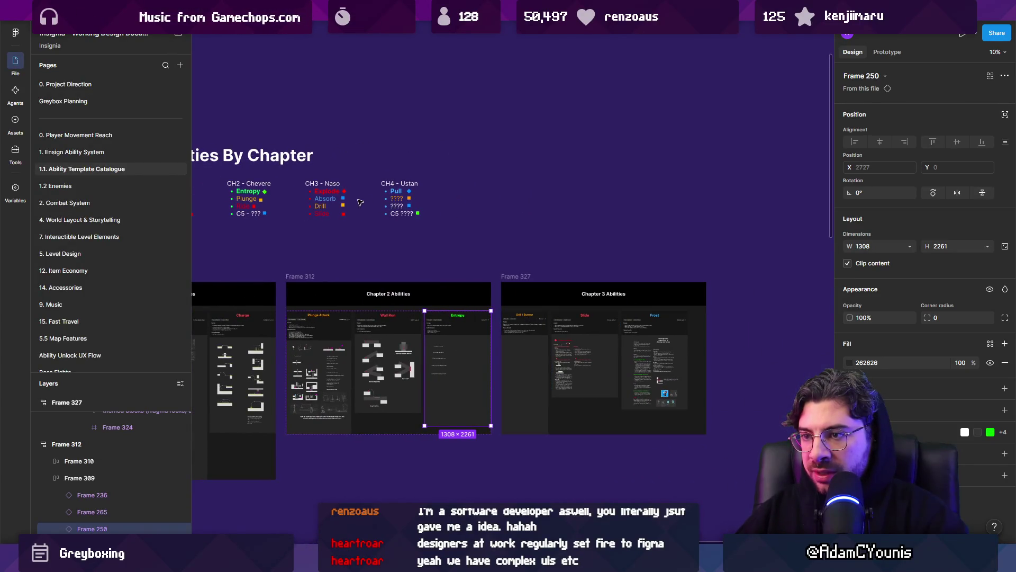
pyautogui.click(530, 275)
pyautogui.scroll(-3, 522, 285)
pyautogui.keyDown('shift'); pyautogui.click(302, 318); pyautogui.keyUp('shift')
pyautogui.keyDown('shift'); pyautogui.click(436, 318); pyautogui.keyUp('shift')
pyautogui.hotkey('shift', 'a')
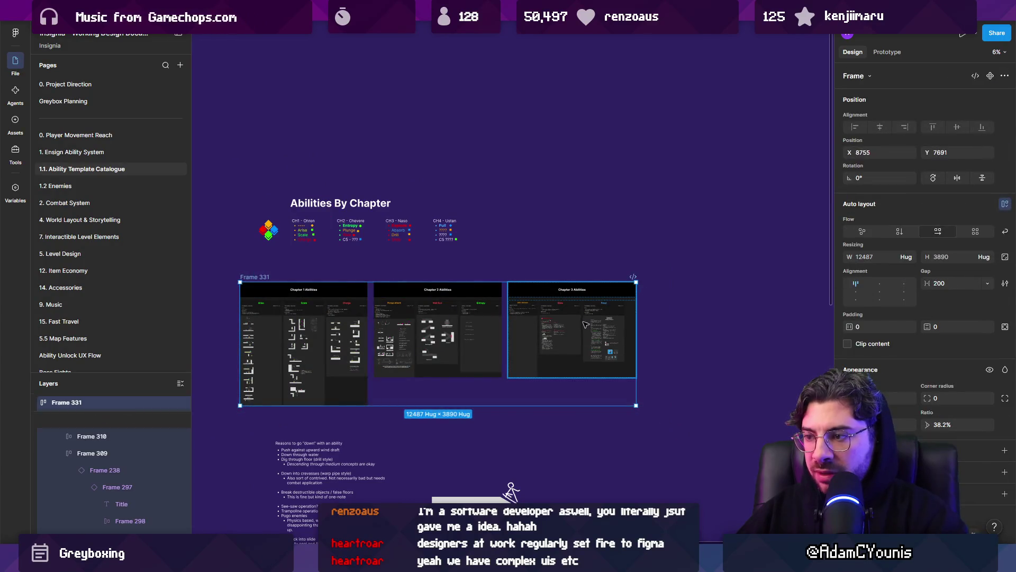
# - Duplicate the Chapter 3 Abilities frame and retitle the copy Chapter 4 Abilities
pyautogui.click(585, 324)
pyautogui.scroll(5, 585, 324)
pyautogui.hotkey('ctrl', 'd')
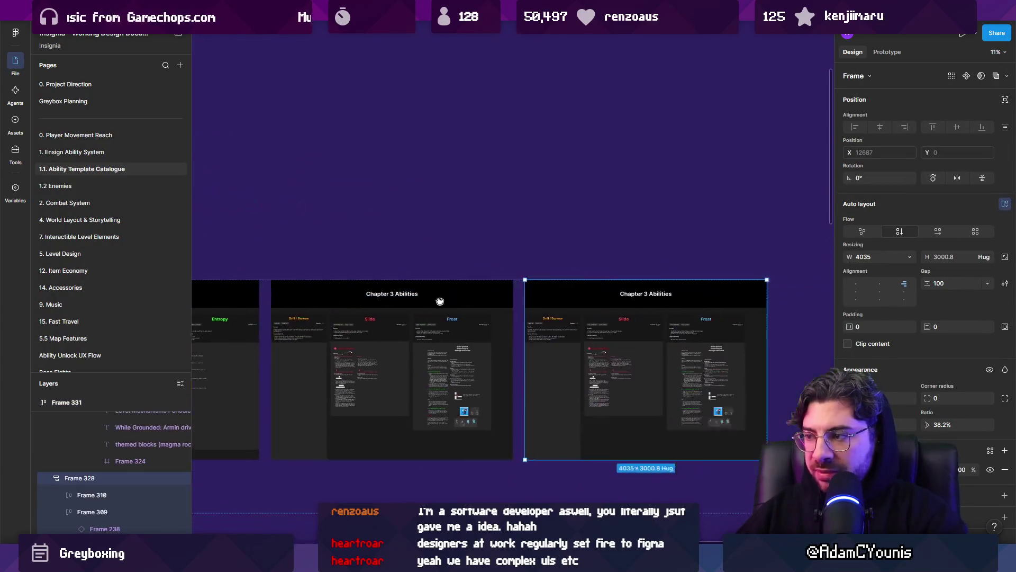
pyautogui.scroll(3, 440, 302)
pyautogui.doubleClick(597, 290)
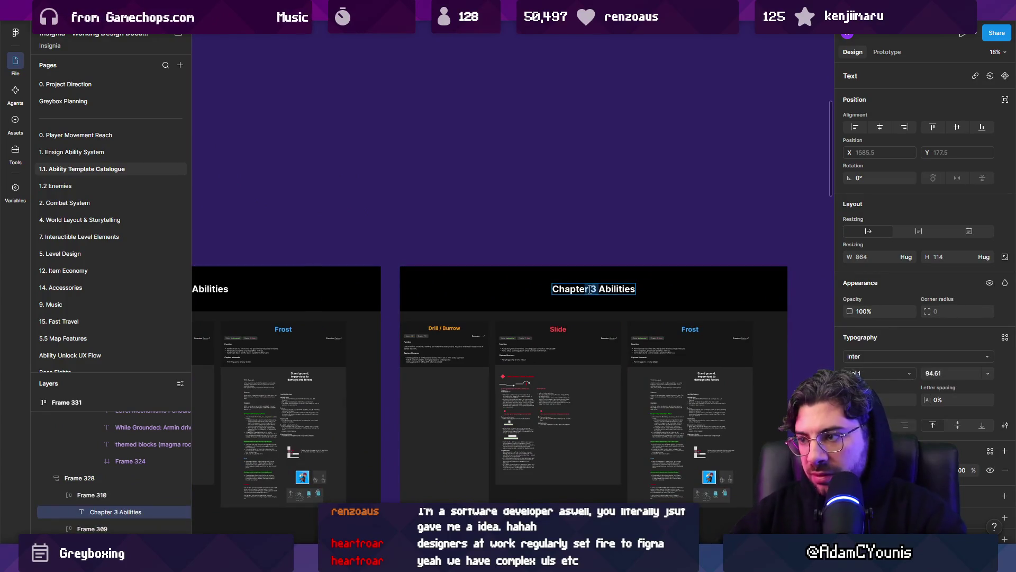
pyautogui.write('4')
pyautogui.click(536, 222)
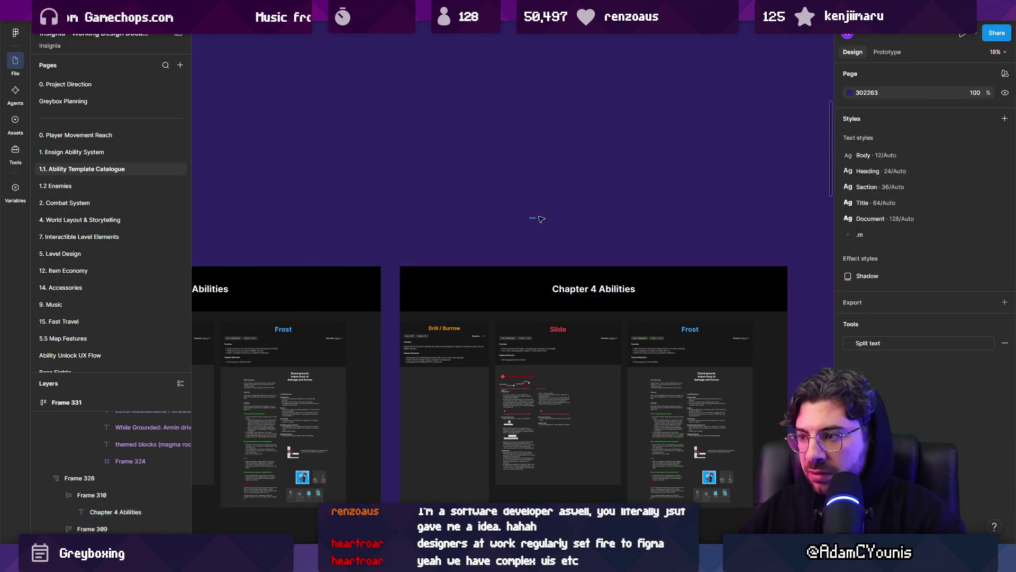
# - Delete the Slide and Frost cards from Chapter 4, leaving only Drill / Burrow
pyautogui.scroll(-4, 538, 220)
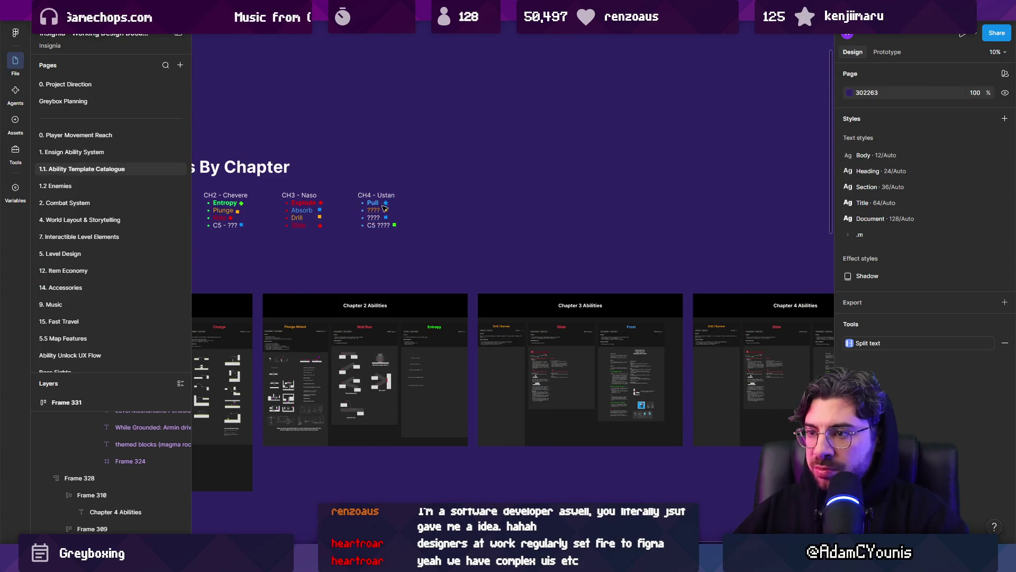
pyautogui.scroll(-2, 382, 219)
pyautogui.scroll(5, 390, 259)
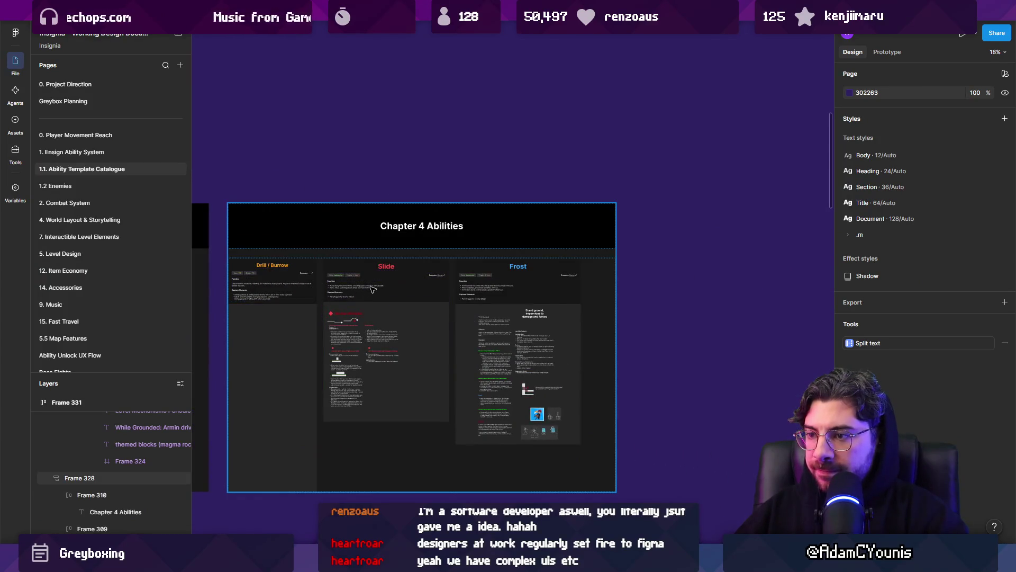
pyautogui.click(328, 294)
pyautogui.keyDown('shift'); pyautogui.click(306, 292); pyautogui.keyUp('shift')
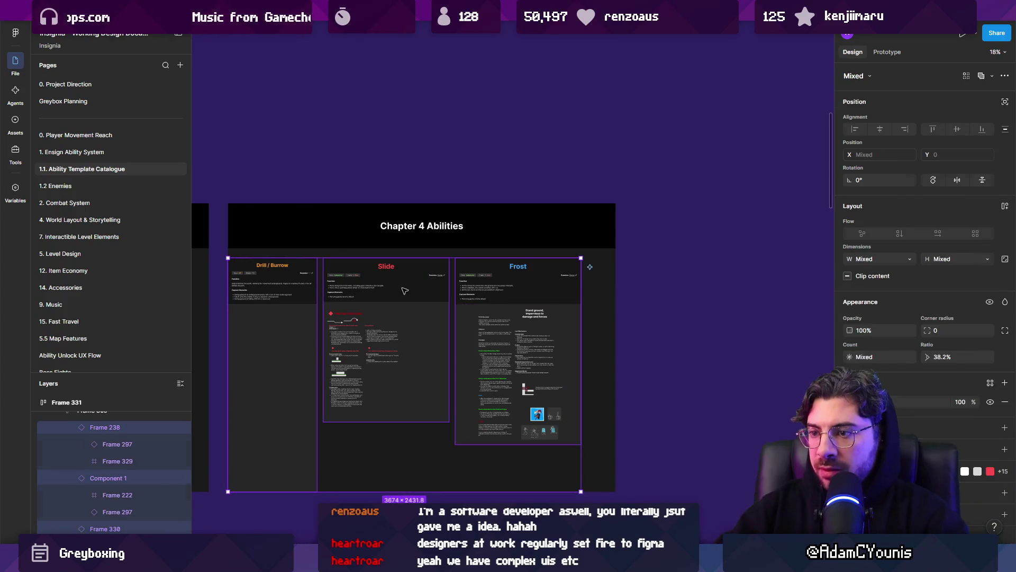
pyautogui.press('Delete')
pyautogui.scroll(-3, 437, 286)
pyautogui.hotkey('ctrl', 'z')
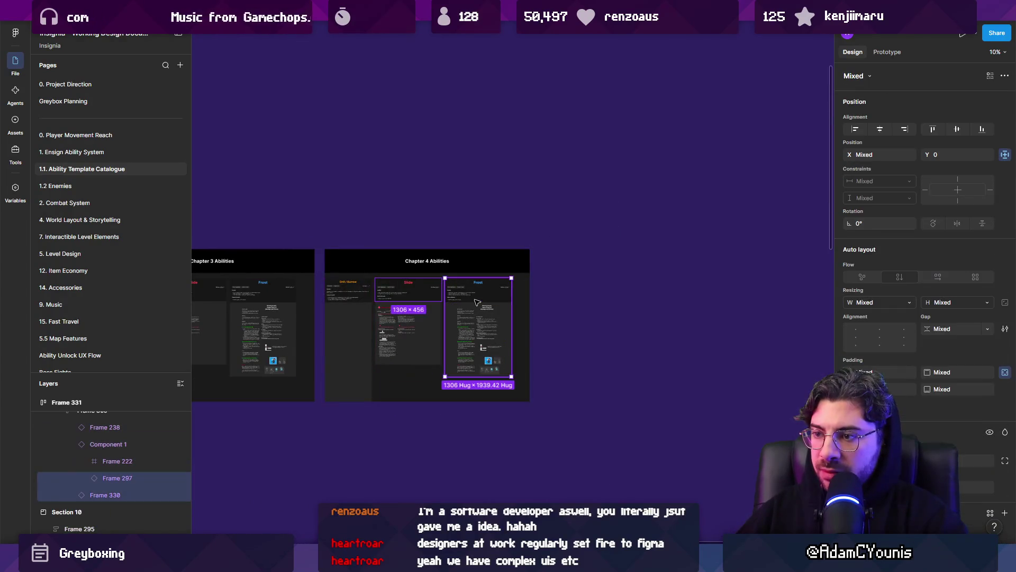
pyautogui.press('Escape')
pyautogui.click(476, 318)
pyautogui.keyDown('shift'); pyautogui.click(412, 324); pyautogui.keyUp('shift')
pyautogui.press('Delete')
pyautogui.scroll(-3, 411, 322)
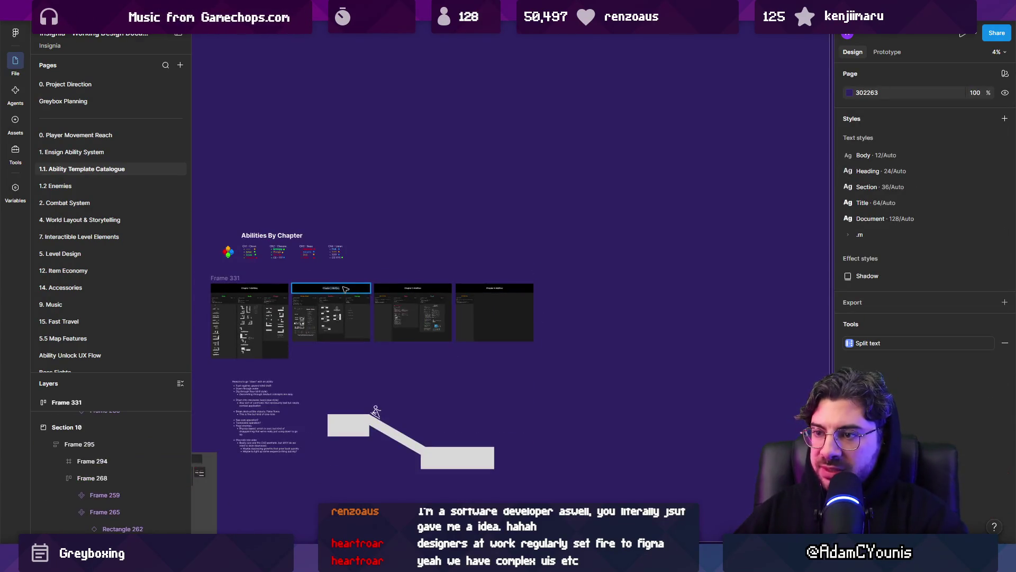
pyautogui.hscroll(-5, 668, 199)
pyautogui.scroll(-1, 668, 199)
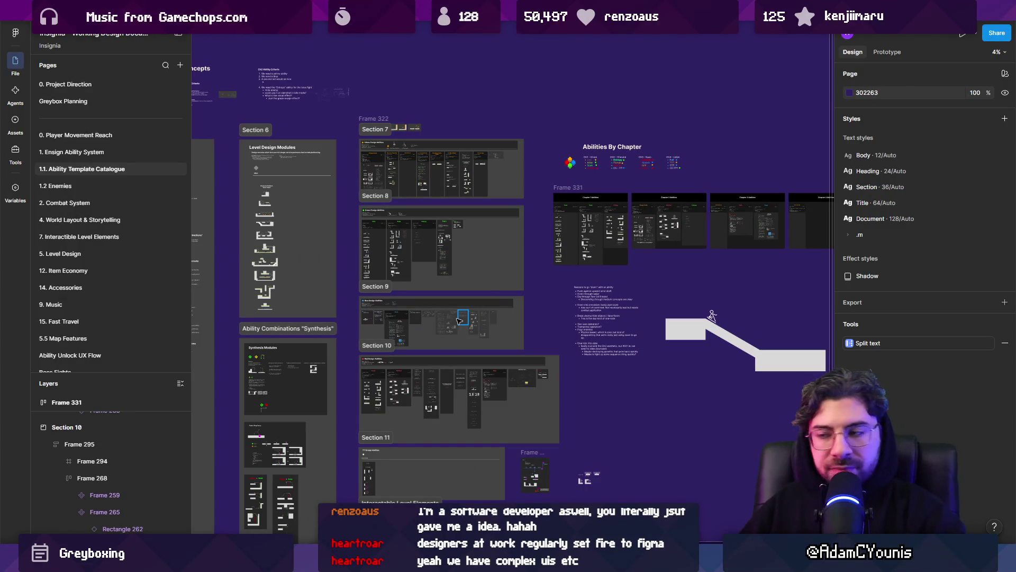
pyautogui.scroll(5, 370, 301)
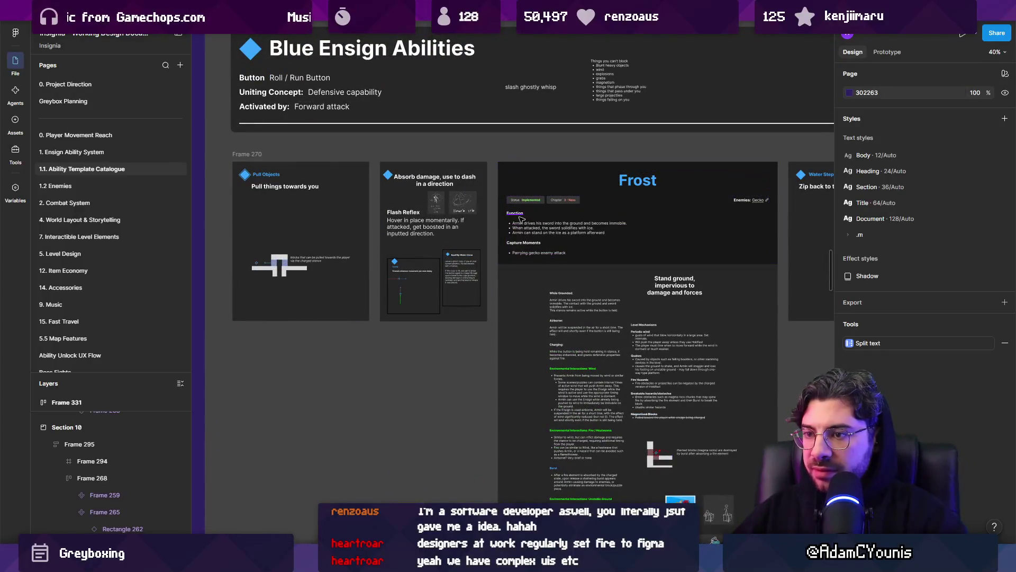
pyautogui.scroll(-5, 285, 197)
pyautogui.click(277, 200)
pyautogui.scroll(-5, 244, 253)
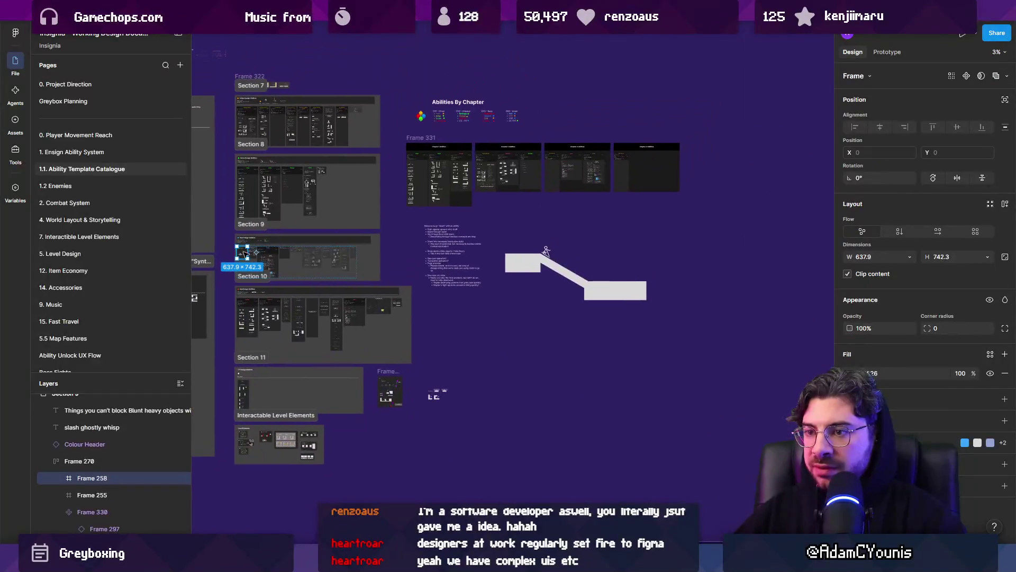
pyautogui.rightClick(244, 253)
pyautogui.click(226, 248)
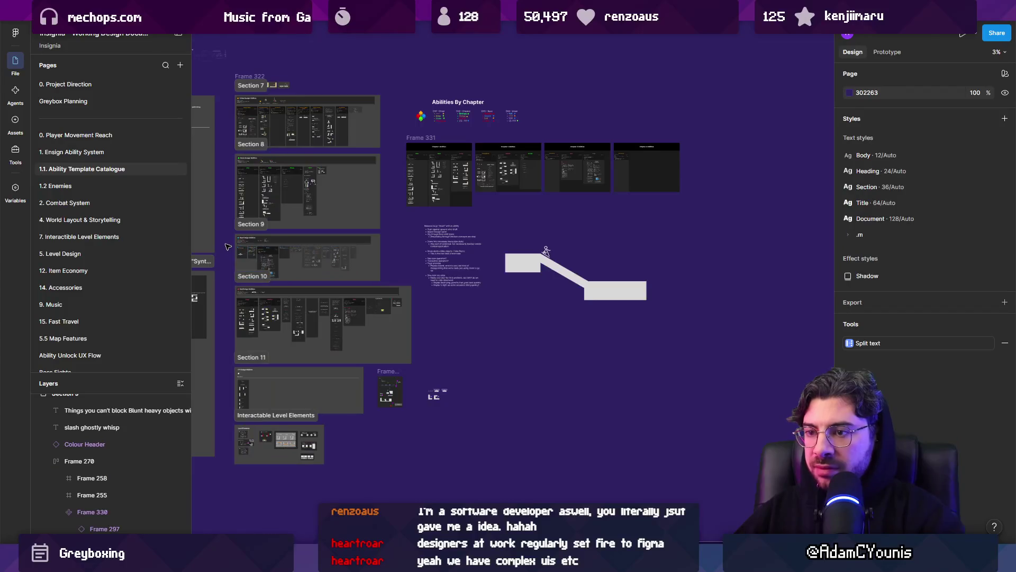
pyautogui.scroll(10, 228, 246)
pyautogui.click(714, 268)
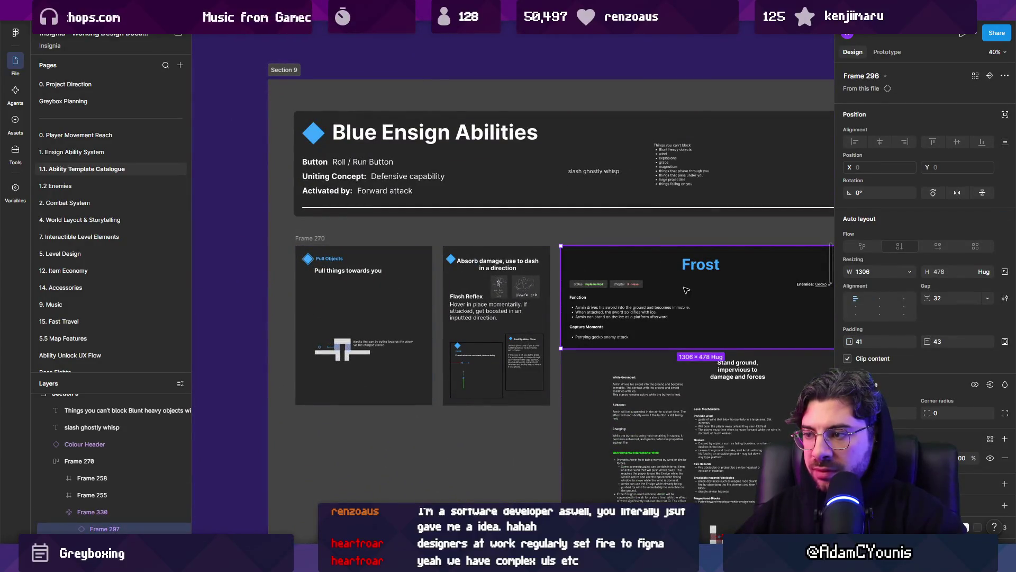
# - Replace the Frost card's capture moment bullet text with '--'
pyautogui.hotkey('shift', '2')
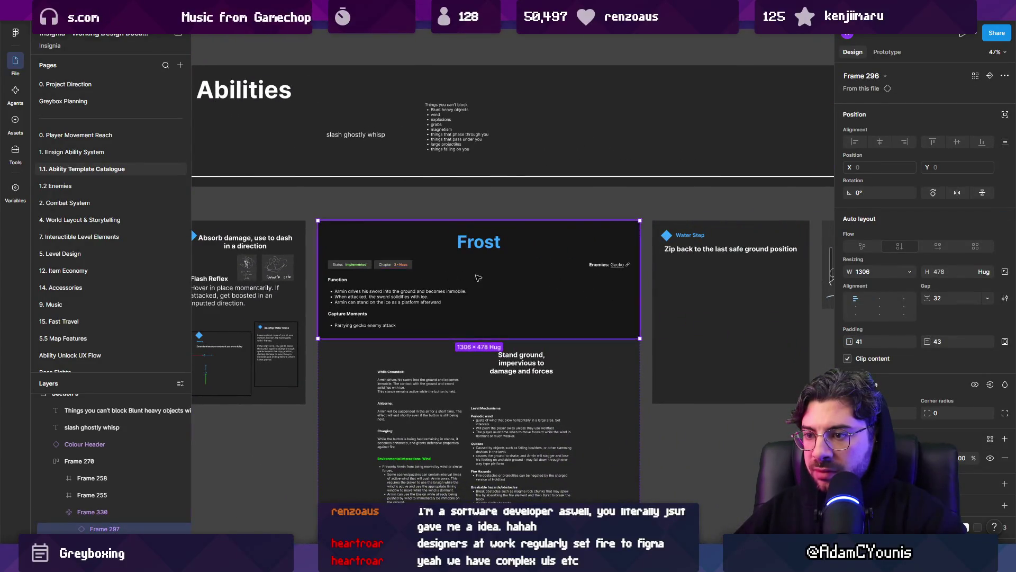
pyautogui.scroll(-4, 509, 275)
pyautogui.scroll(6, 573, 337)
pyautogui.click(574, 339)
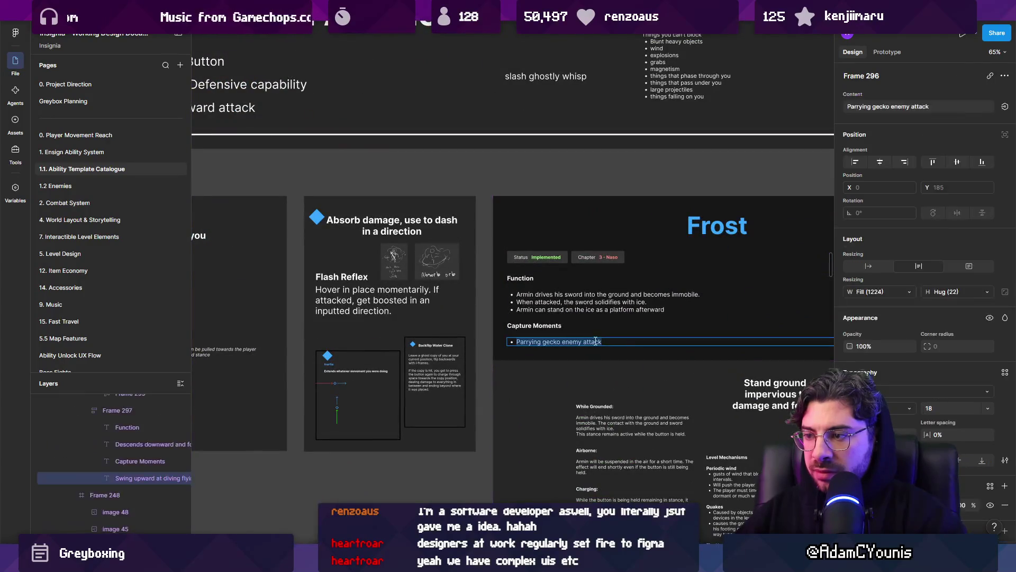
pyautogui.hscroll(2, 646, 322)
pyautogui.press('Return')
pyautogui.write('--')
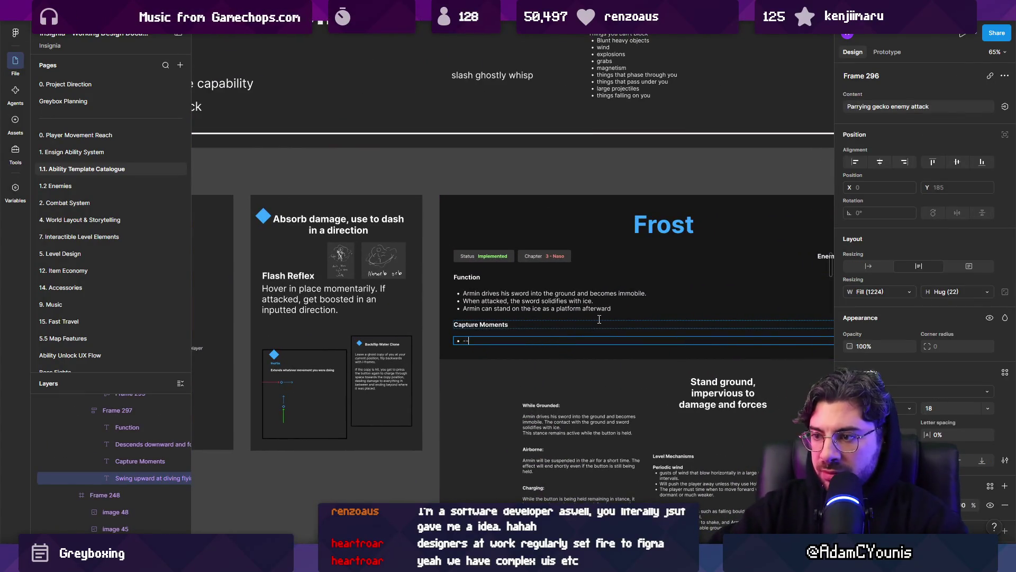
pyautogui.press('Escape')
pyautogui.press('Escape')
# - Select the whole Frost card frame and drag it toward the front of the row
pyautogui.scroll(-2, 597, 286)
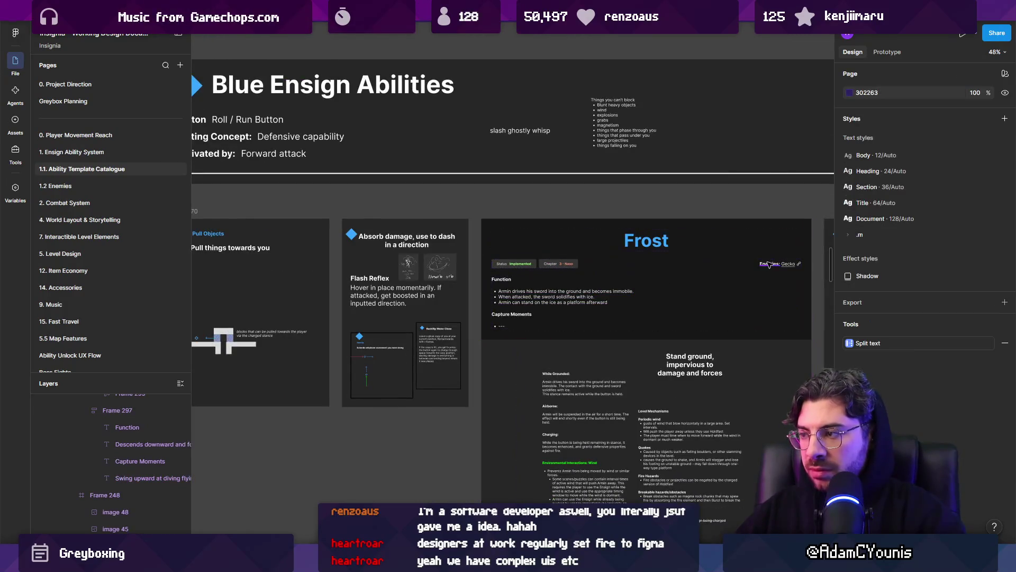
pyautogui.click(786, 267)
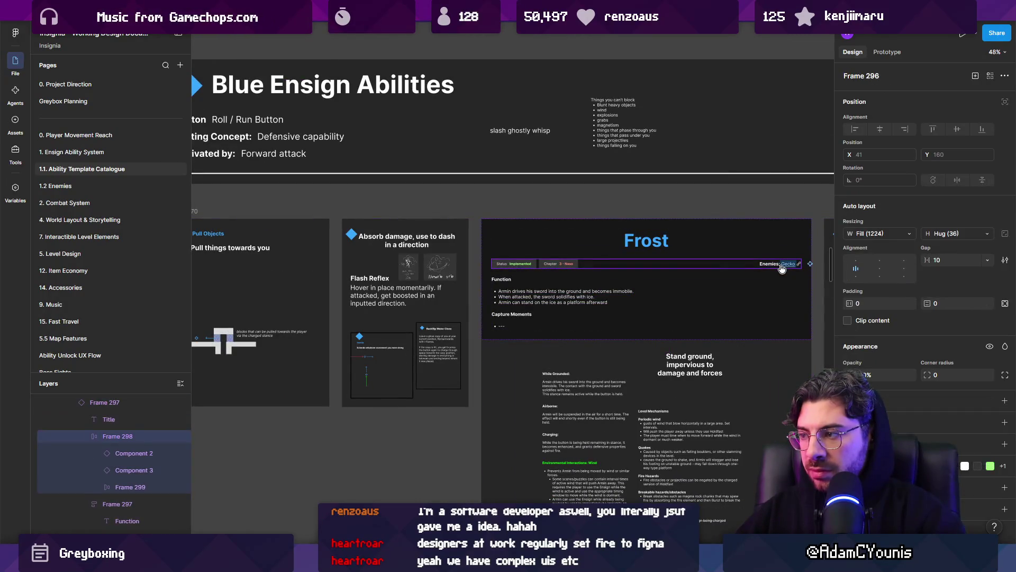
pyautogui.click(613, 237)
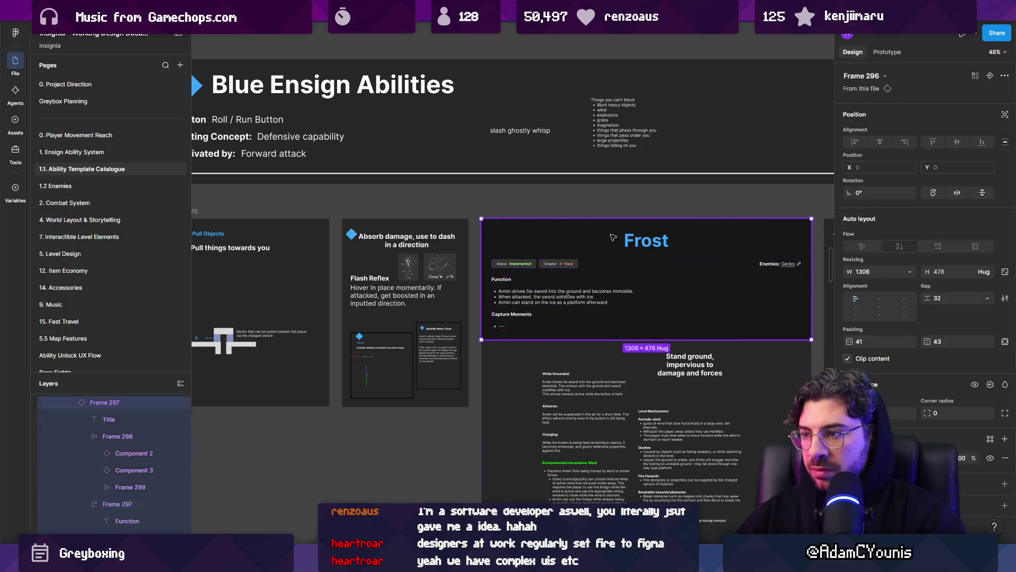
pyautogui.moveTo(534, 246)
pyautogui.mouseDown()
pyautogui.moveTo(625, 280)
pyautogui.moveTo(442, 279)
pyautogui.moveTo(471, 291)
pyautogui.mouseUp()
# - Put Frost before Pull Objects, wrap both in auto layout, set vertical flow
pyautogui.scroll(-3, 534, 249)
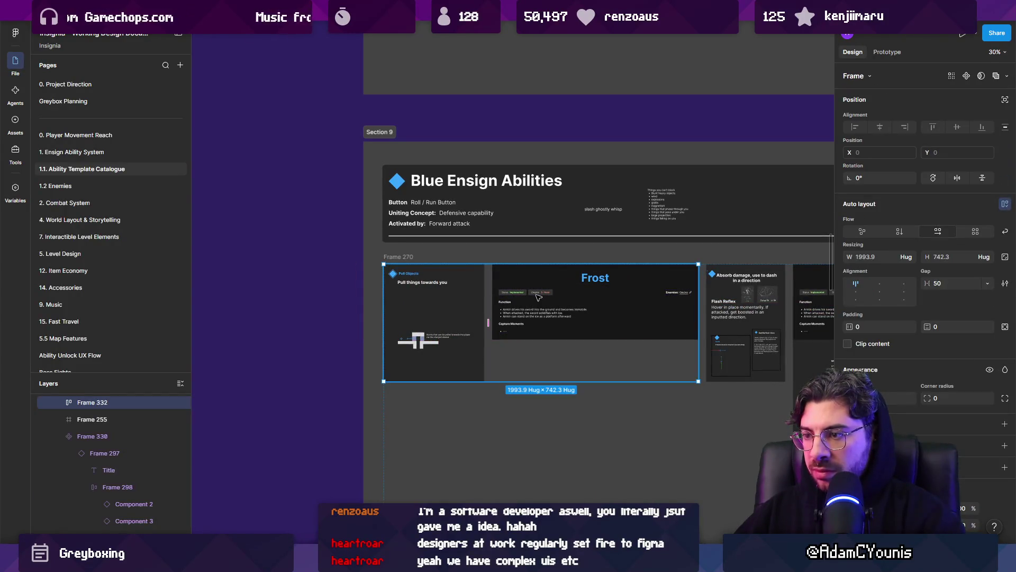
pyautogui.press('Left')
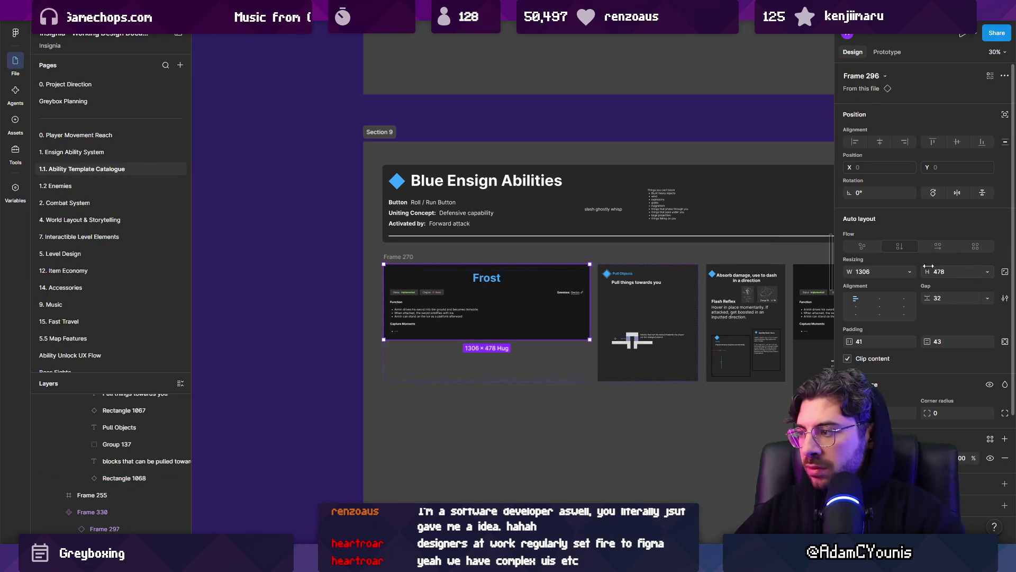
pyautogui.keyDown('shift'); pyautogui.click(649, 317); pyautogui.keyUp('shift')
pyautogui.hotkey('shift', 'a')
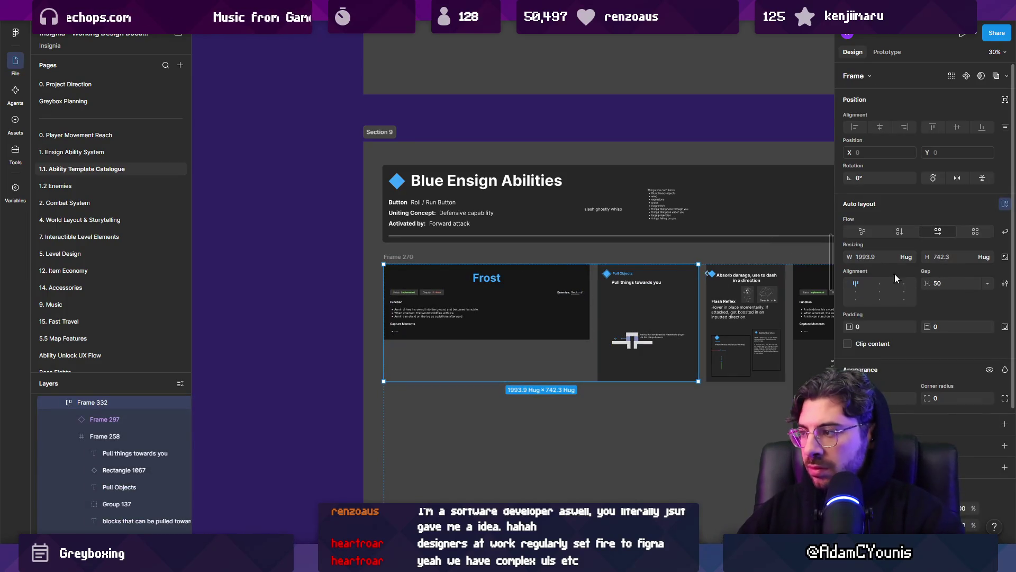
pyautogui.click(899, 231)
pyautogui.click(370, 386)
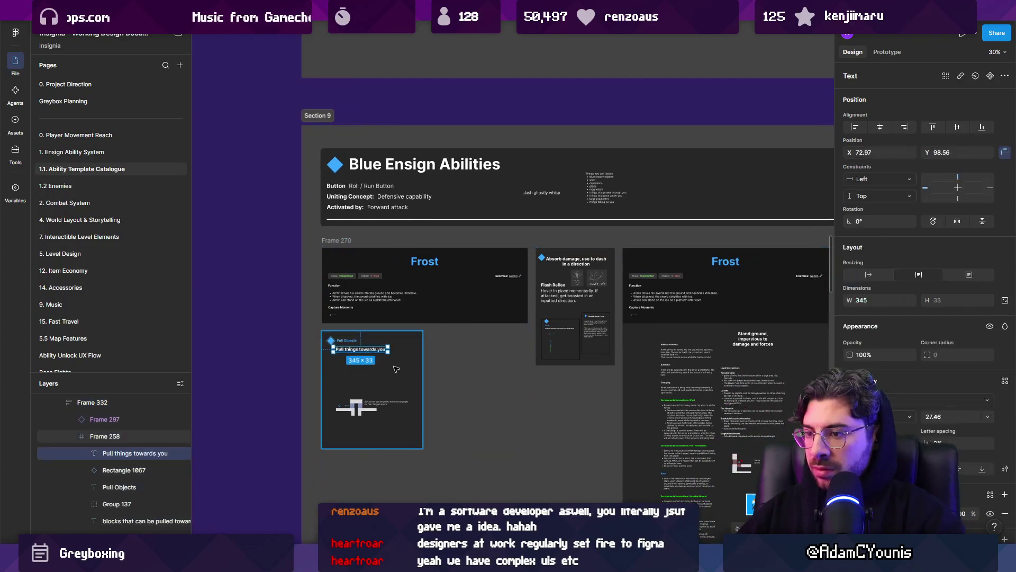
pyautogui.scroll(-2, 495, 376)
pyautogui.click(477, 325)
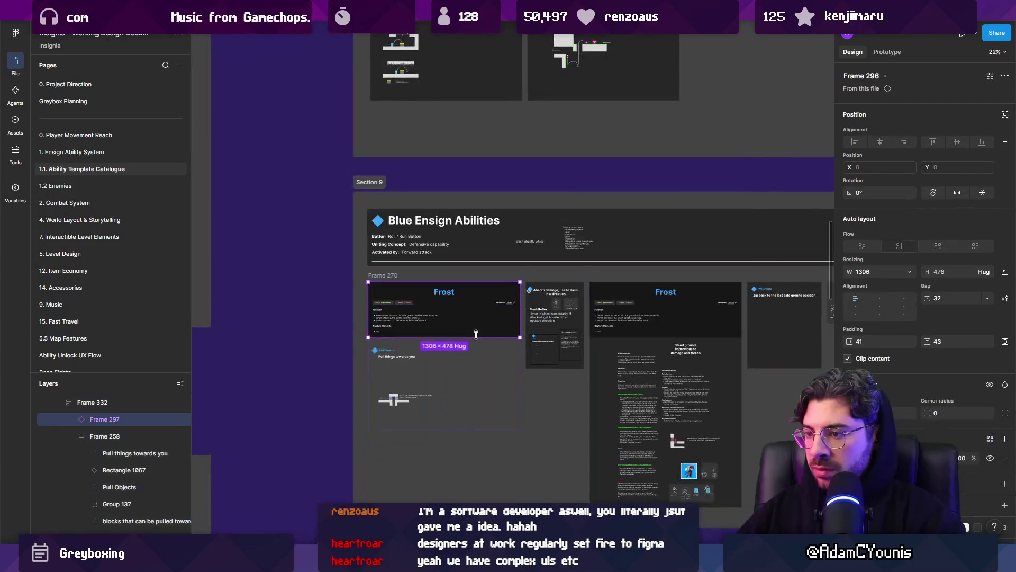
pyautogui.press('Escape')
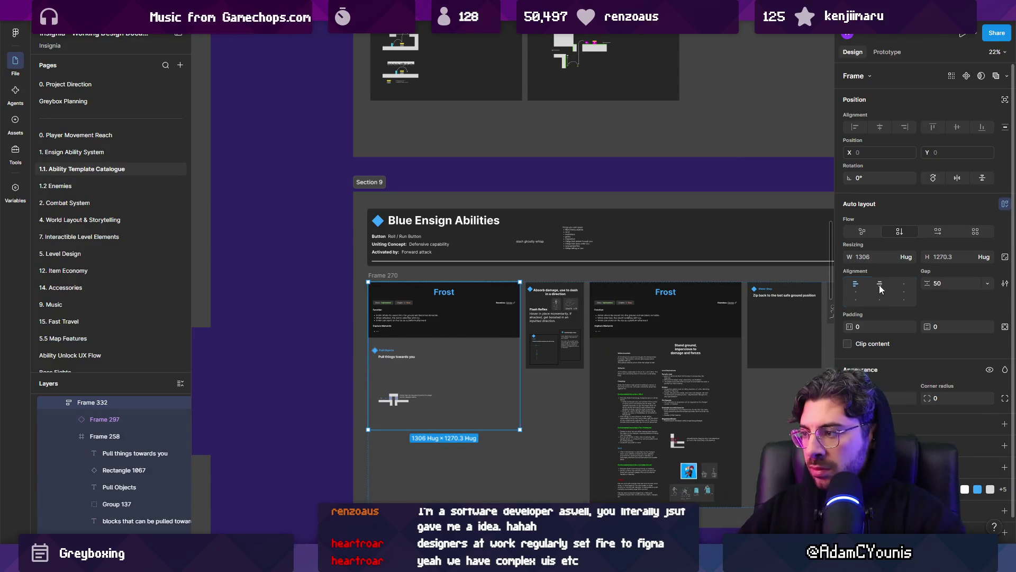
# - Rename the top card's Frost title to 'Pull'
pyautogui.press('i')
pyautogui.press('Escape')
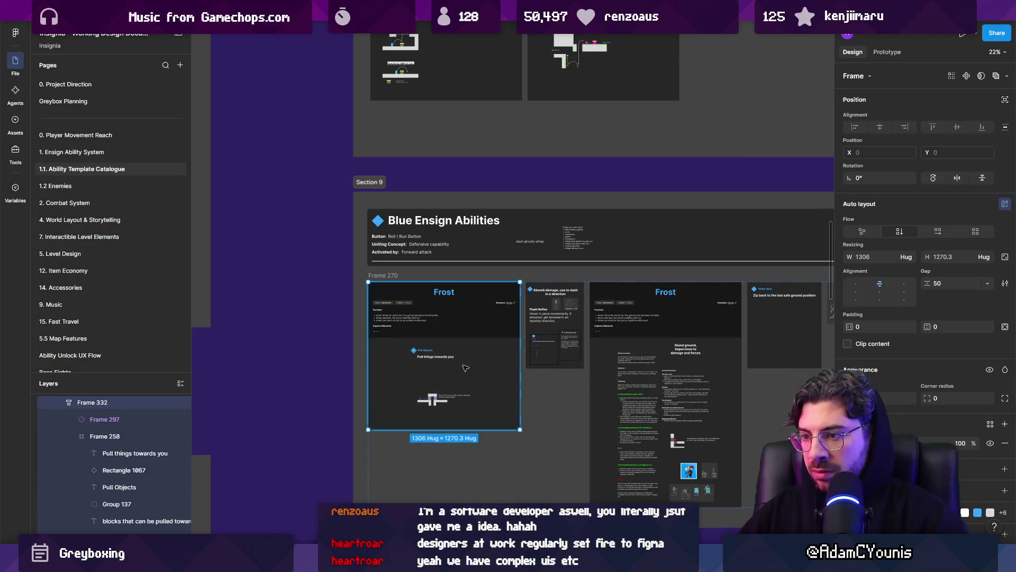
pyautogui.scroll(5, 415, 346)
pyautogui.press('Escape')
pyautogui.scroll(3, 436, 353)
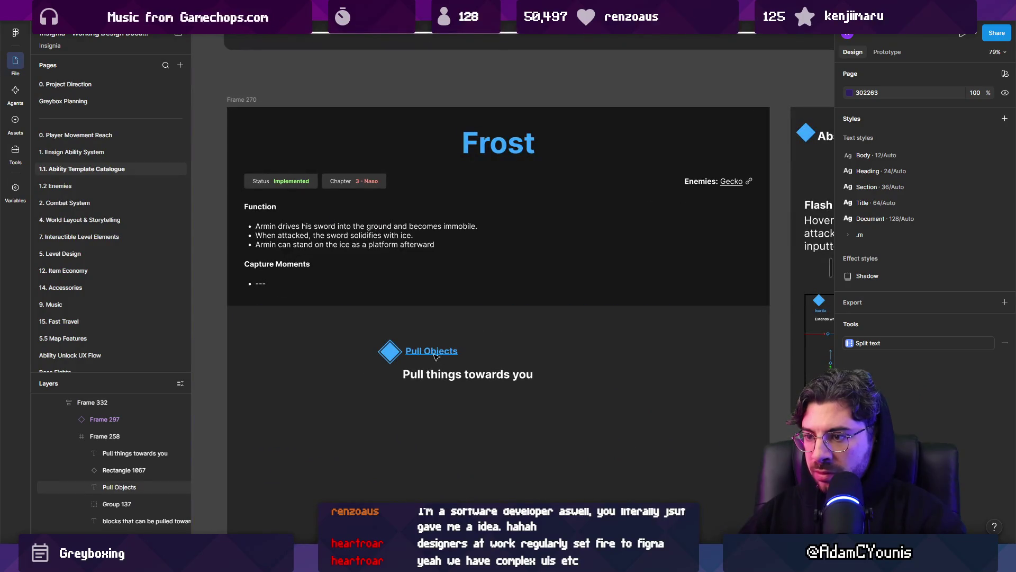
pyautogui.click(440, 351)
pyautogui.doubleClick(499, 145)
pyautogui.write('Pull Objects')
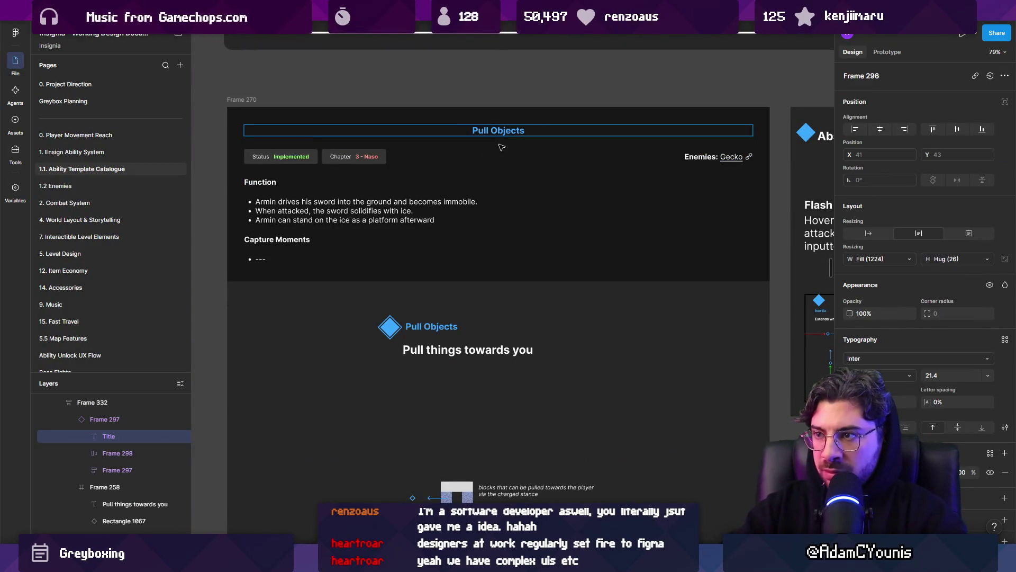
pyautogui.hotkey('ctrl', 'z')
pyautogui.write('Pull')
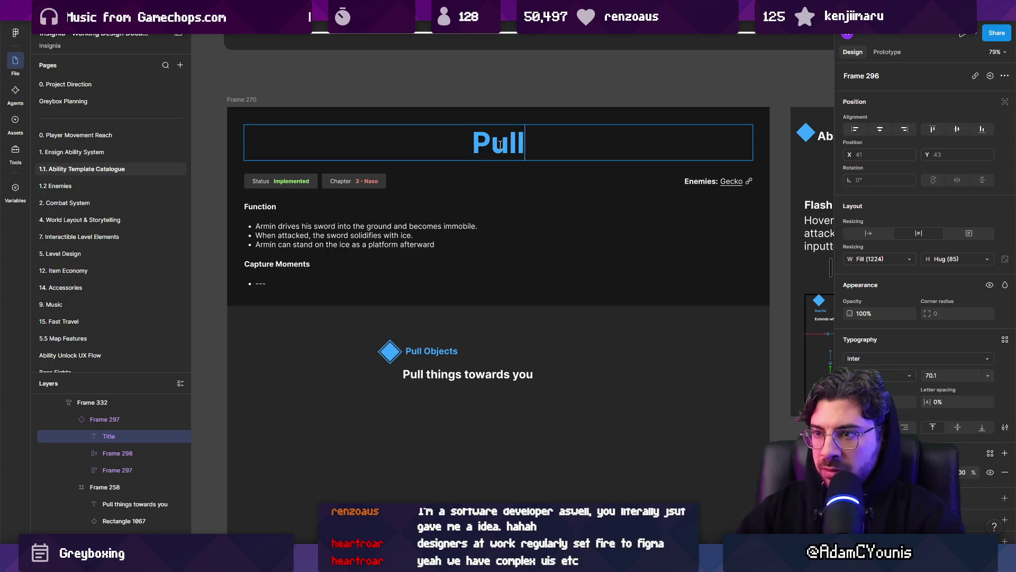
pyautogui.press('Escape')
# - Set the Pull card's chapter to 4 - Ustan and its status to To Do
pyautogui.click(353, 181)
pyautogui.click(354, 181)
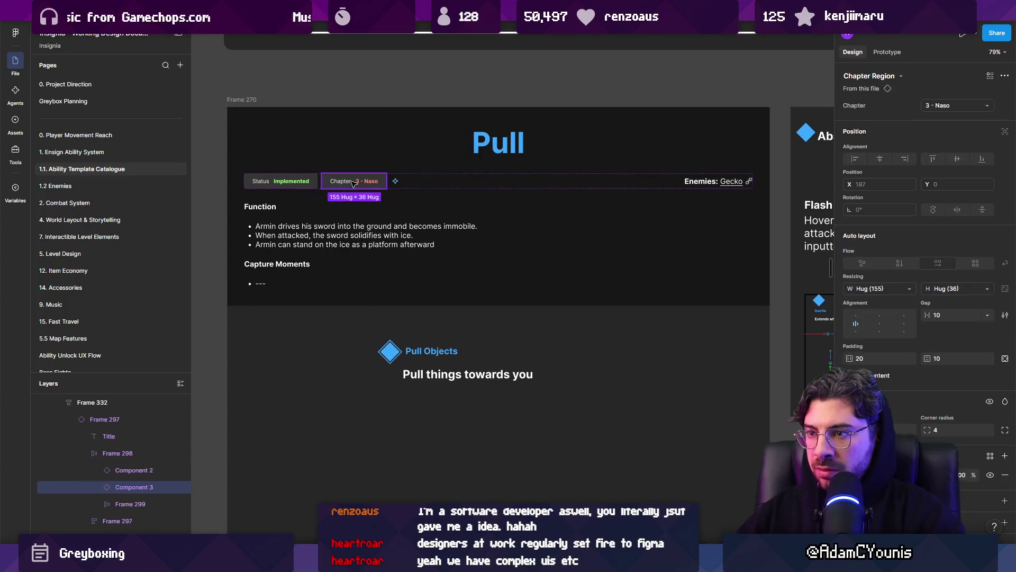
pyautogui.click(939, 106)
pyautogui.click(953, 119)
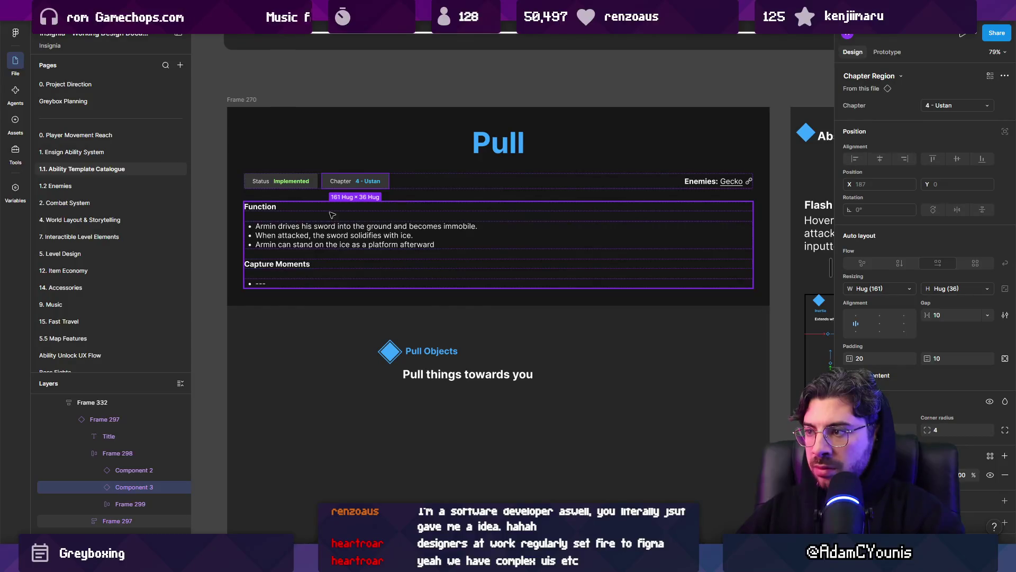
pyautogui.doubleClick(291, 181)
pyautogui.press('Escape')
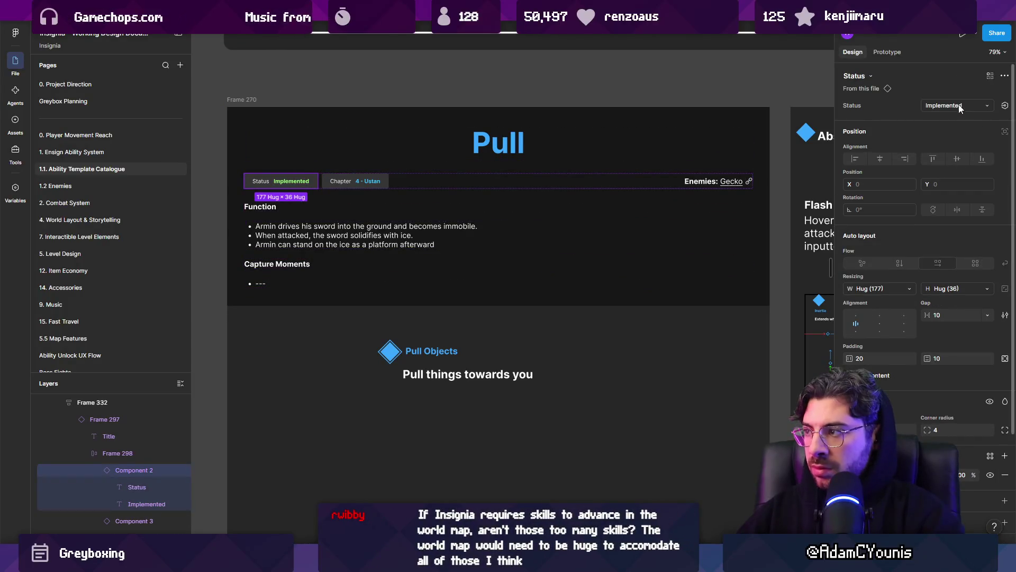
pyautogui.click(958, 105)
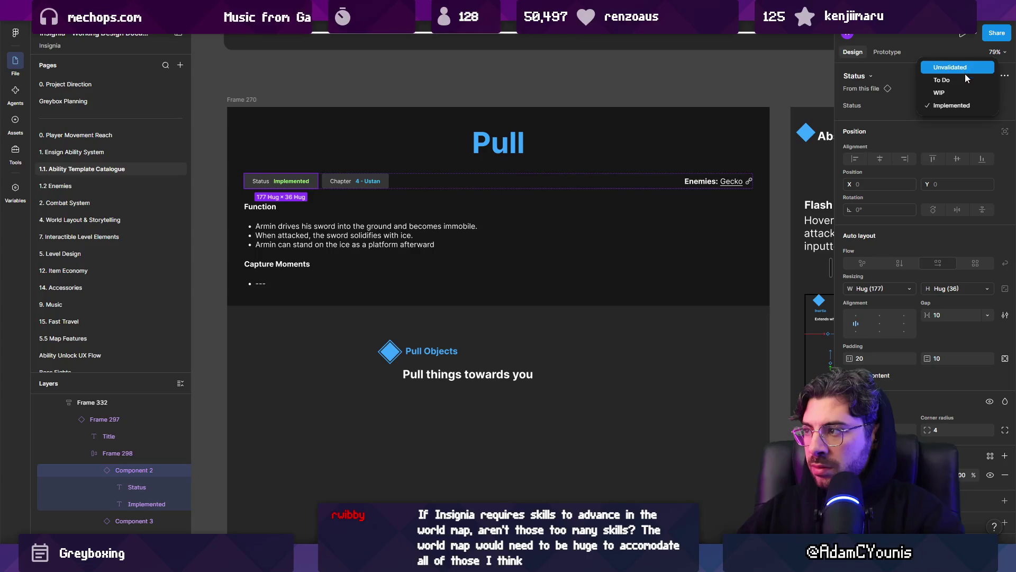
pyautogui.click(964, 81)
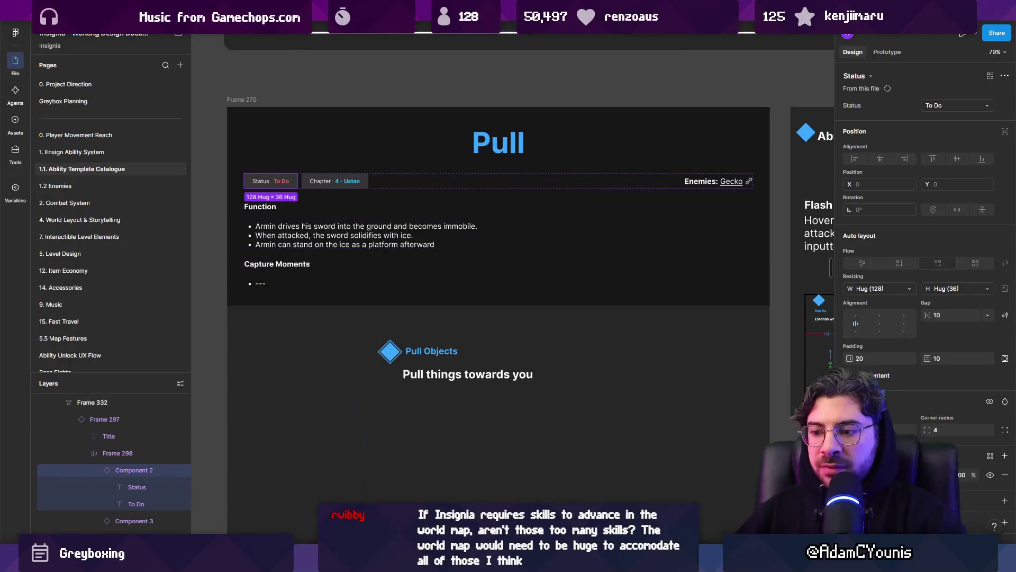
pyautogui.hotkey('alt', 'Tab')
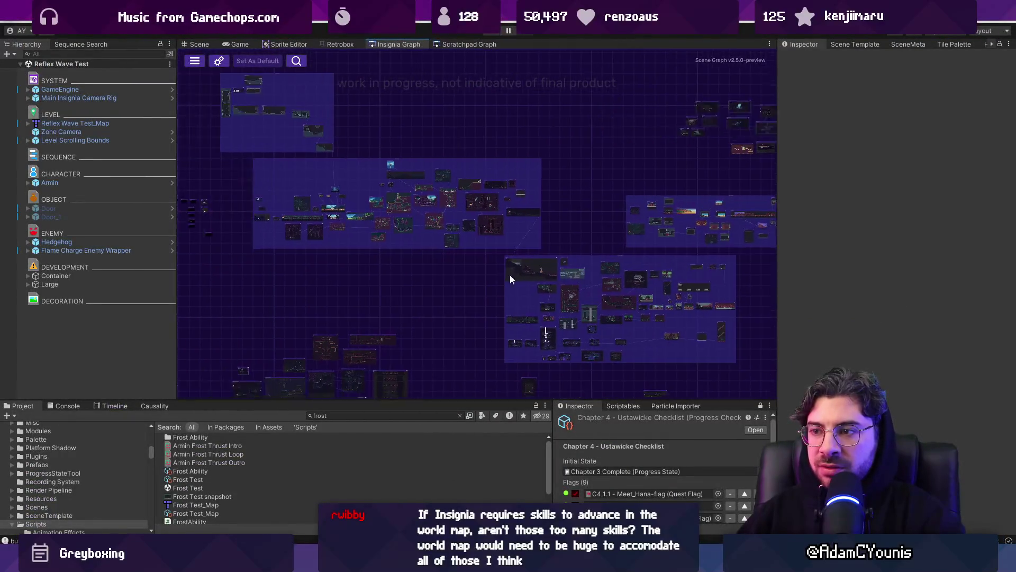
# - Maximize and zoom into Unity's Insignia Graph level map, then return to the Figma document
pyautogui.doubleClick(410, 47)
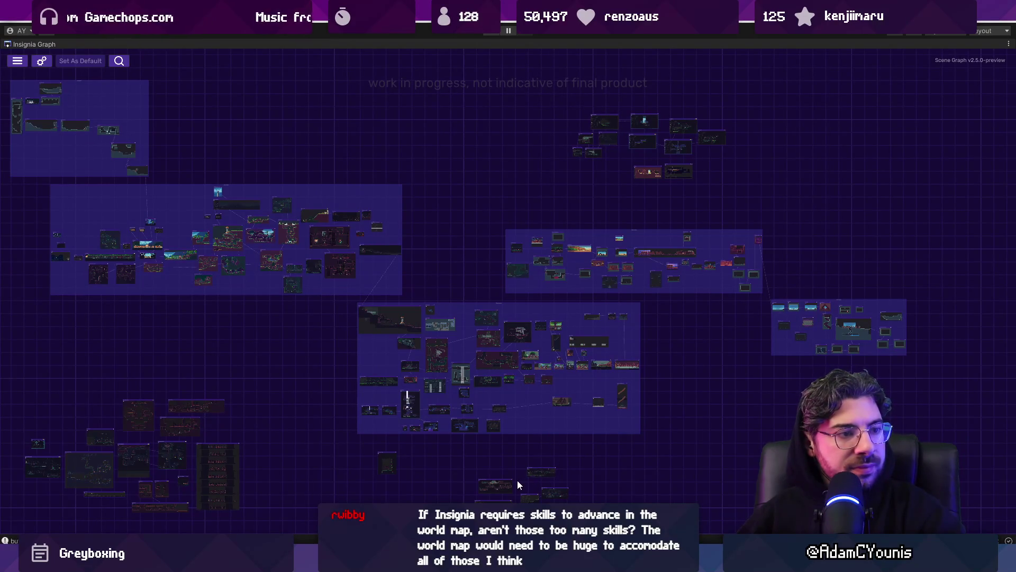
pyautogui.scroll(5, 452, 414)
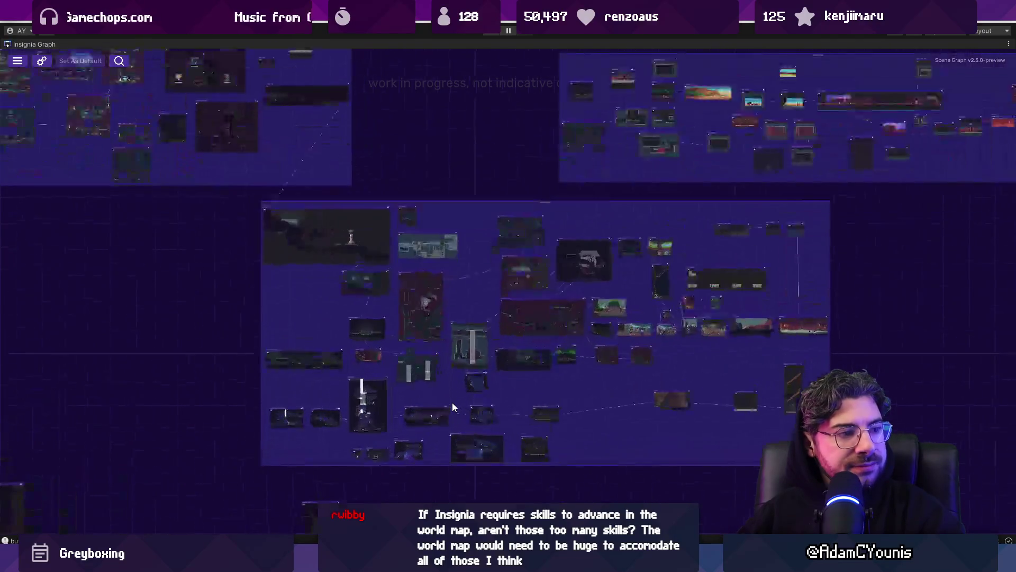
pyautogui.scroll(3, 517, 390)
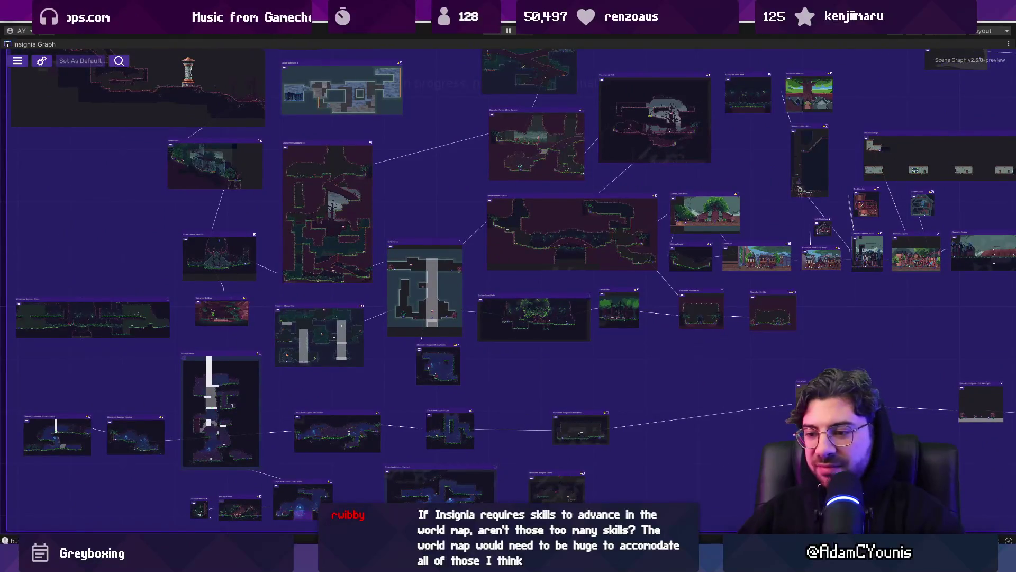
pyautogui.moveTo(347, 561)
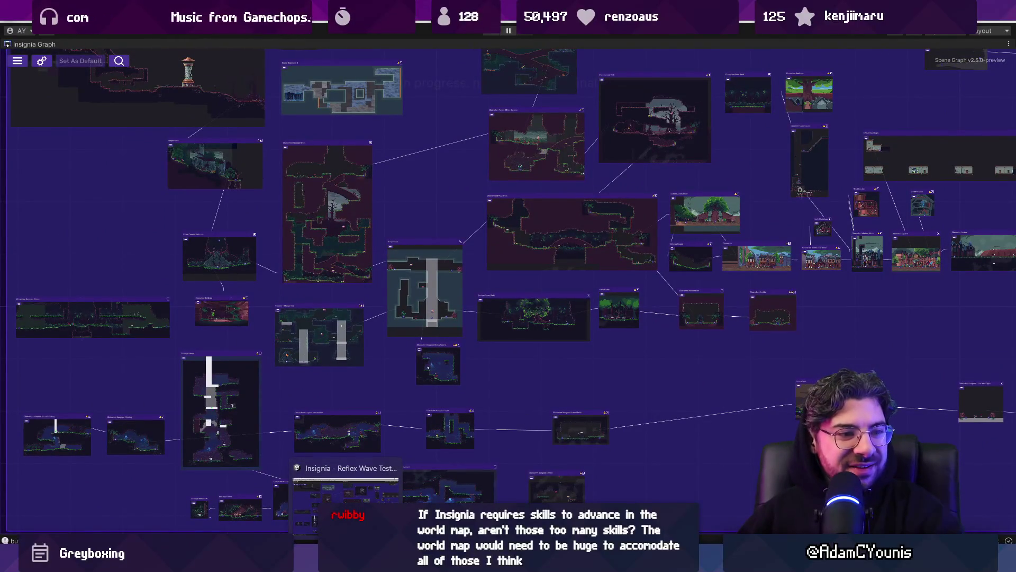
pyautogui.click(348, 561)
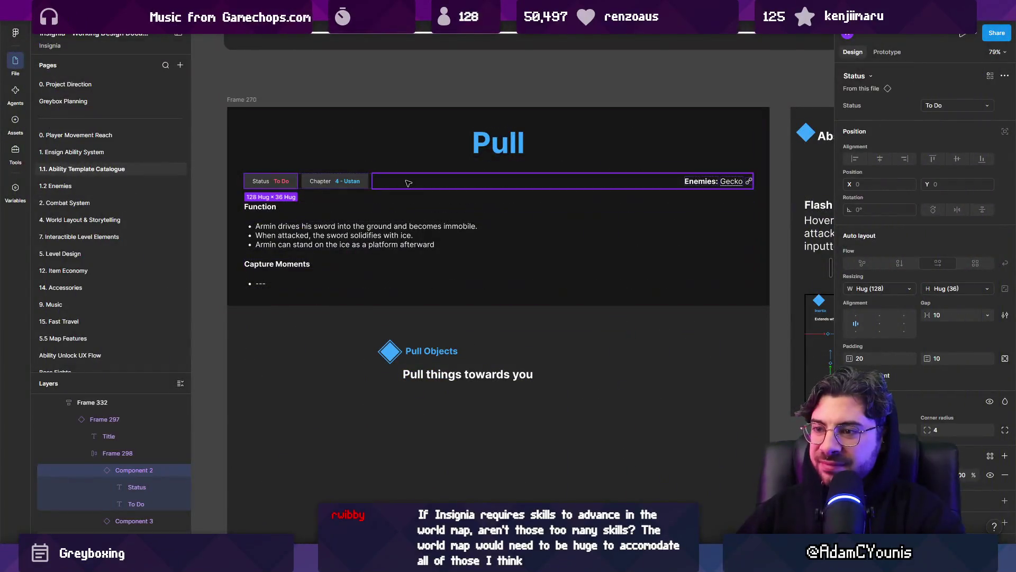
# - Replace the Pull card's Function bullets with 'Armin pulls enemies towards him, doing damage as they get dragged inward.'
pyautogui.click(361, 229)
pyautogui.scroll(2, 361, 229)
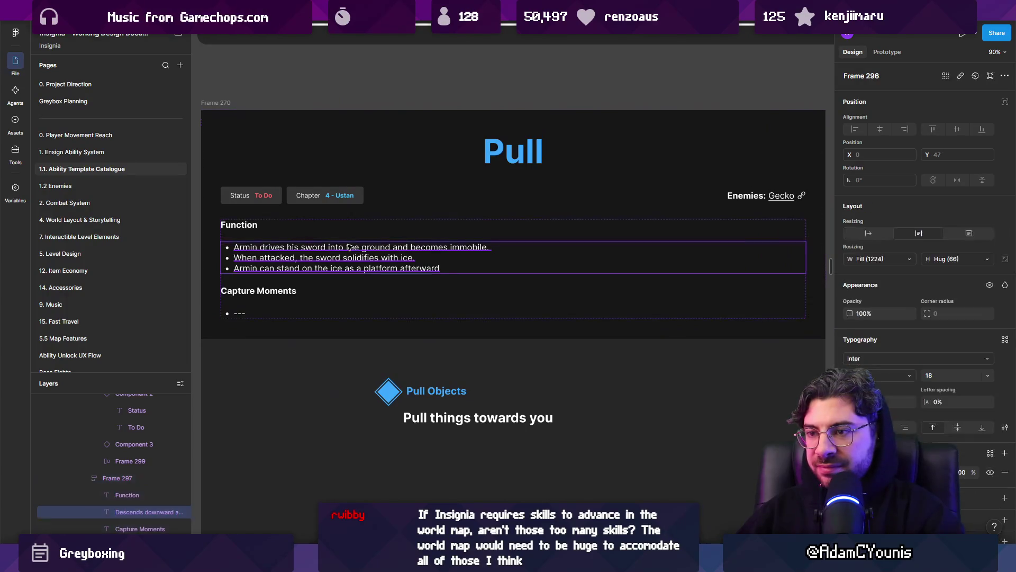
pyautogui.doubleClick(350, 247)
pyautogui.doubleClick(424, 268)
pyautogui.click(459, 269)
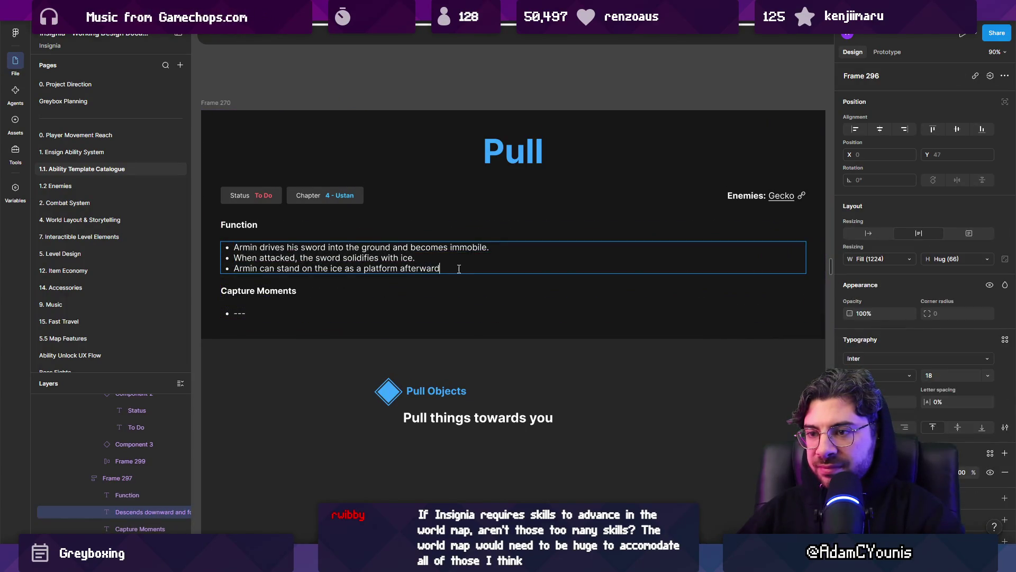
pyautogui.hotkey('ctrl', 'a')
pyautogui.hscroll(-3, 324, 231)
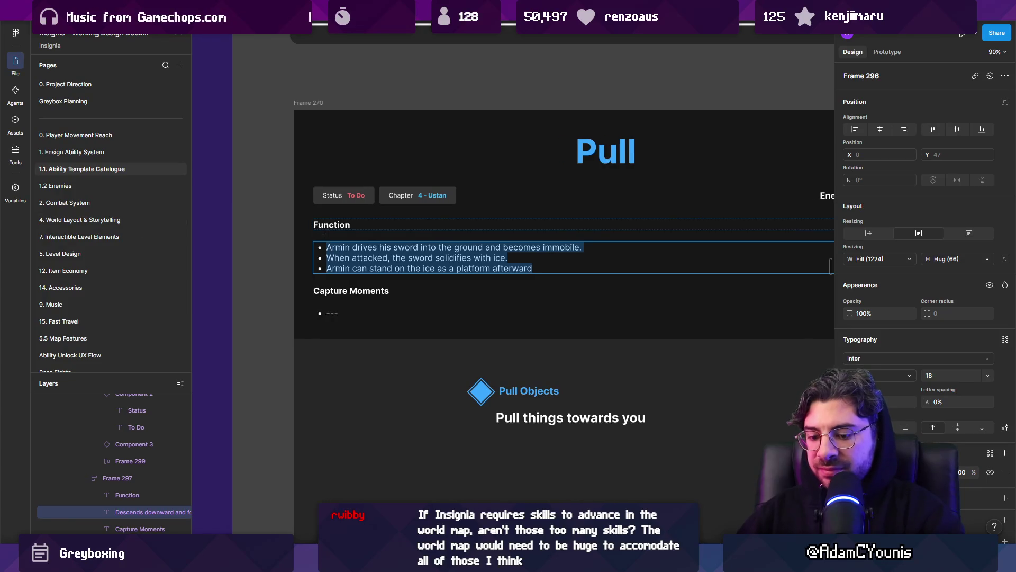
pyautogui.write('Armin pulls enemie')
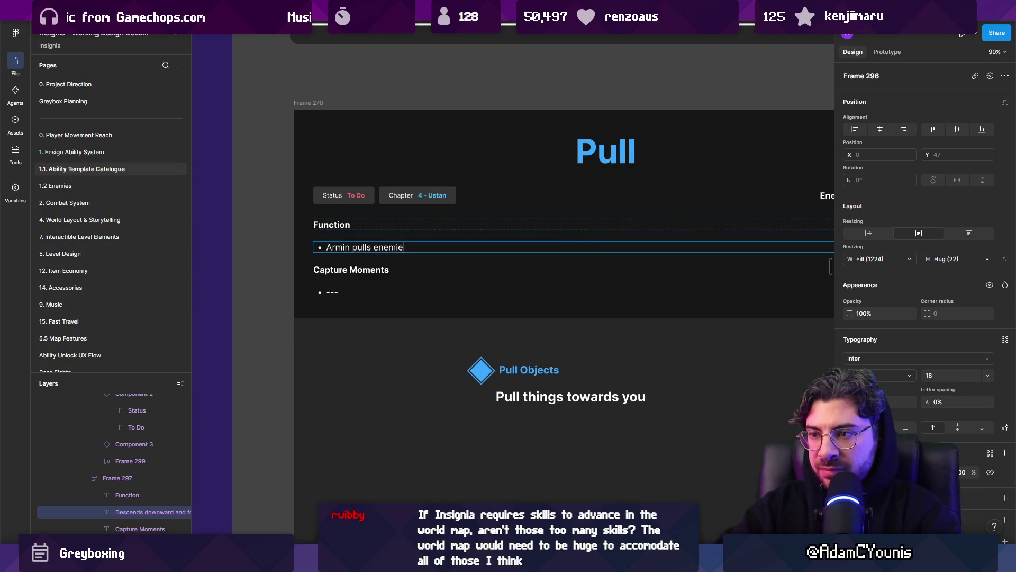
pyautogui.write(' him')
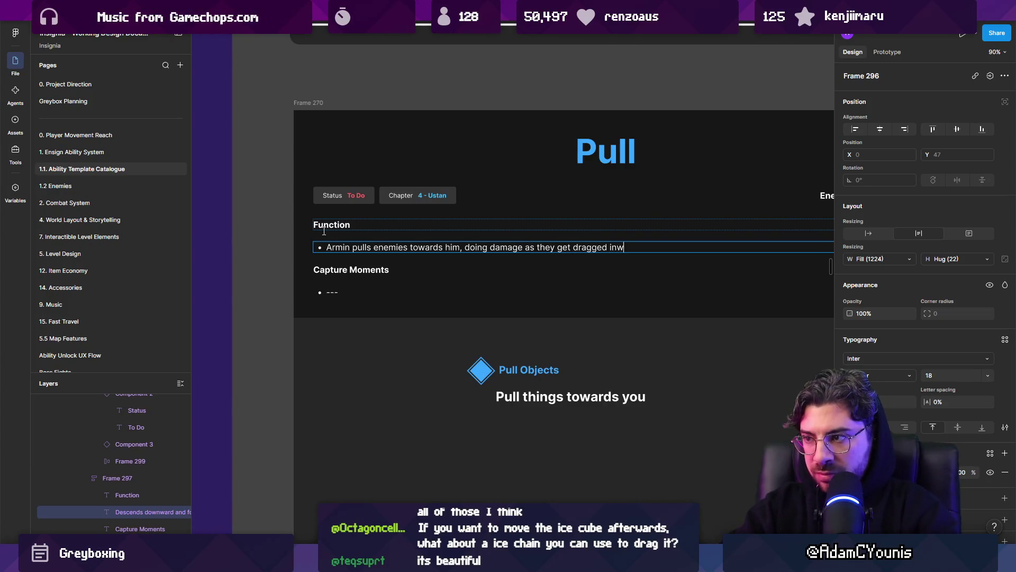
# - Move the Pull card's blocks diagram and caption up toward its title
pyautogui.scroll(-4, 324, 231)
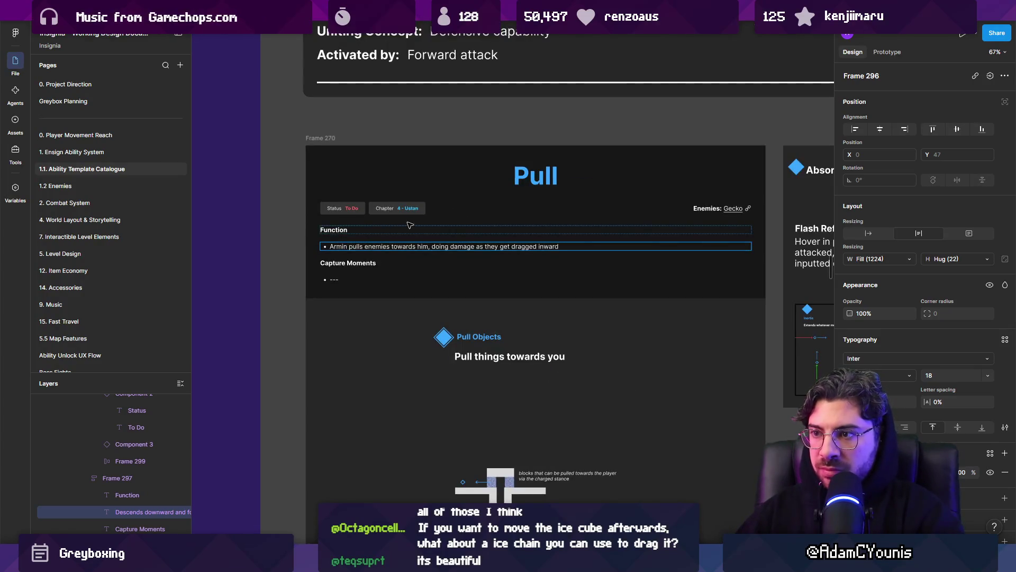
pyautogui.scroll(-3, 592, 235)
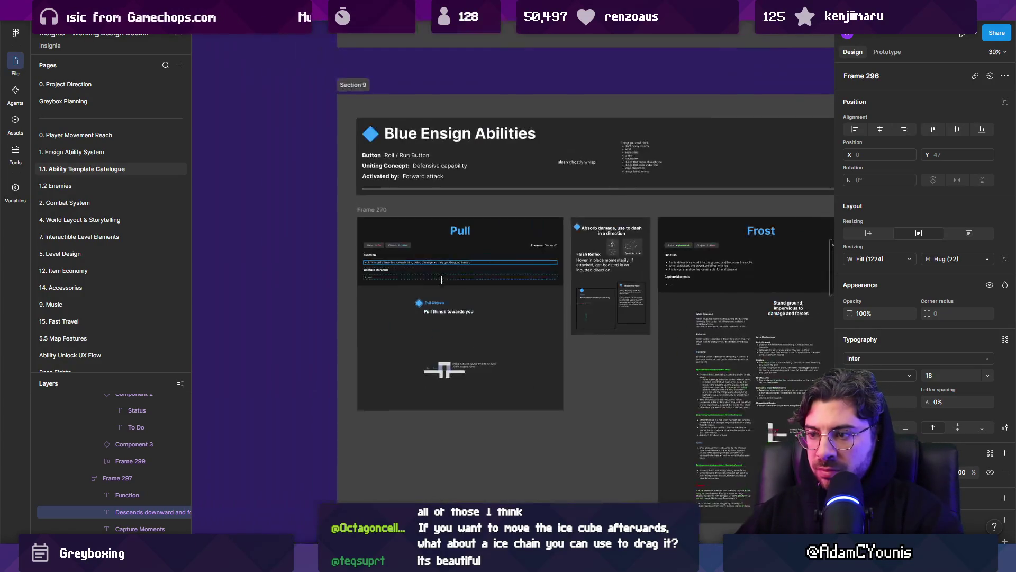
pyautogui.scroll(4, 377, 289)
pyautogui.moveTo(273, 261)
pyautogui.mouseDown()
pyautogui.moveTo(789, 363)
pyautogui.moveTo(606, 326)
pyautogui.mouseUp()
pyautogui.moveTo(484, 297); pyautogui.dragTo(477, 203)
# - Turn the Pull card frame into a component
pyautogui.scroll(-3, 447, 219)
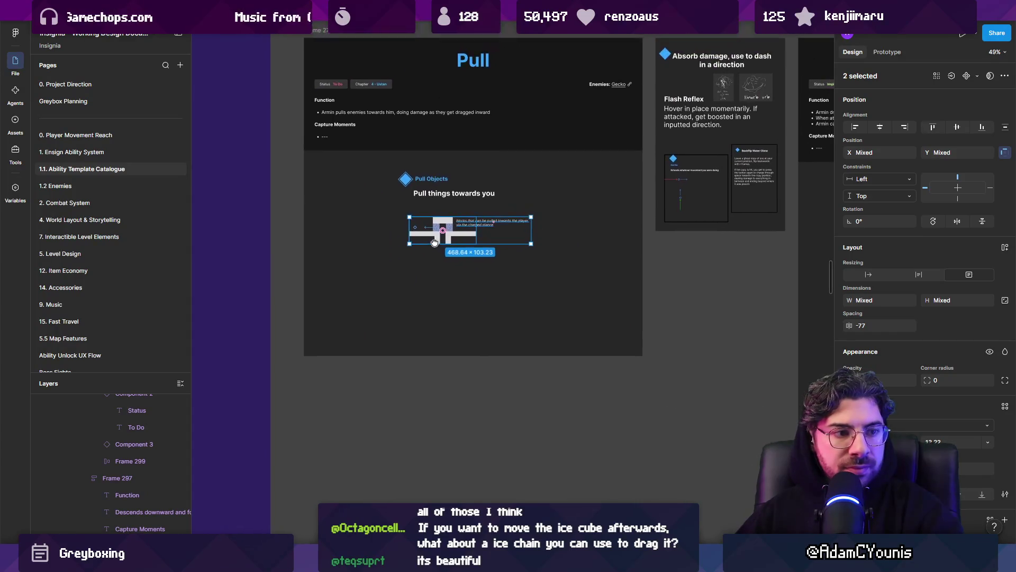
pyautogui.click(448, 284)
pyautogui.scroll(-5, 444, 338)
pyautogui.scroll(-3, 444, 338)
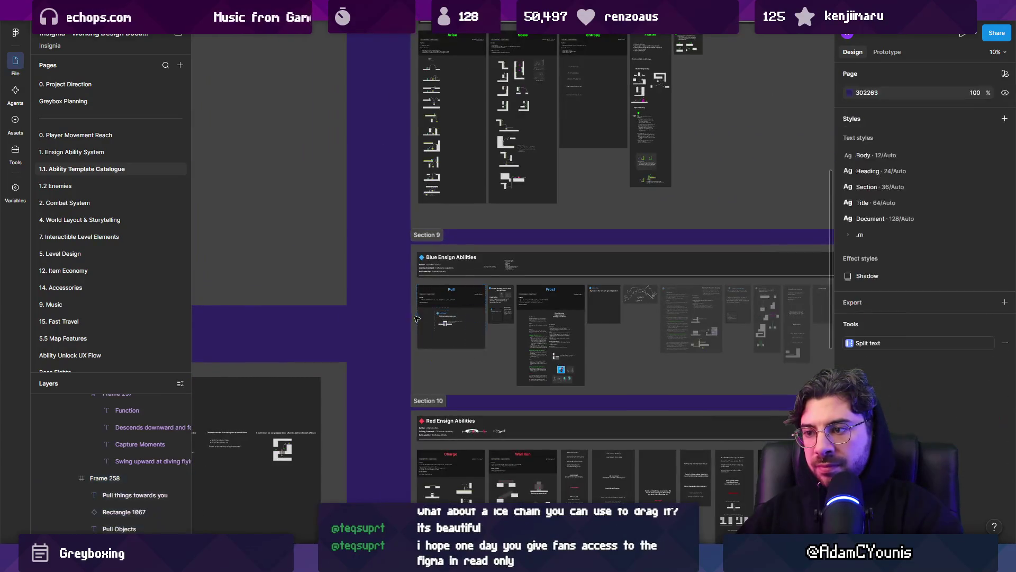
pyautogui.rightClick(445, 338)
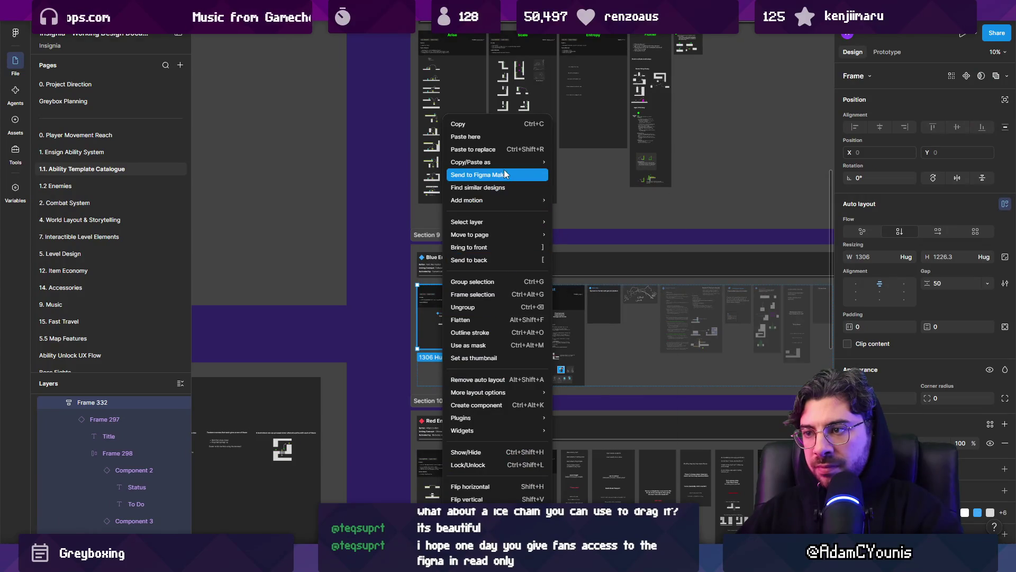
pyautogui.click(512, 406)
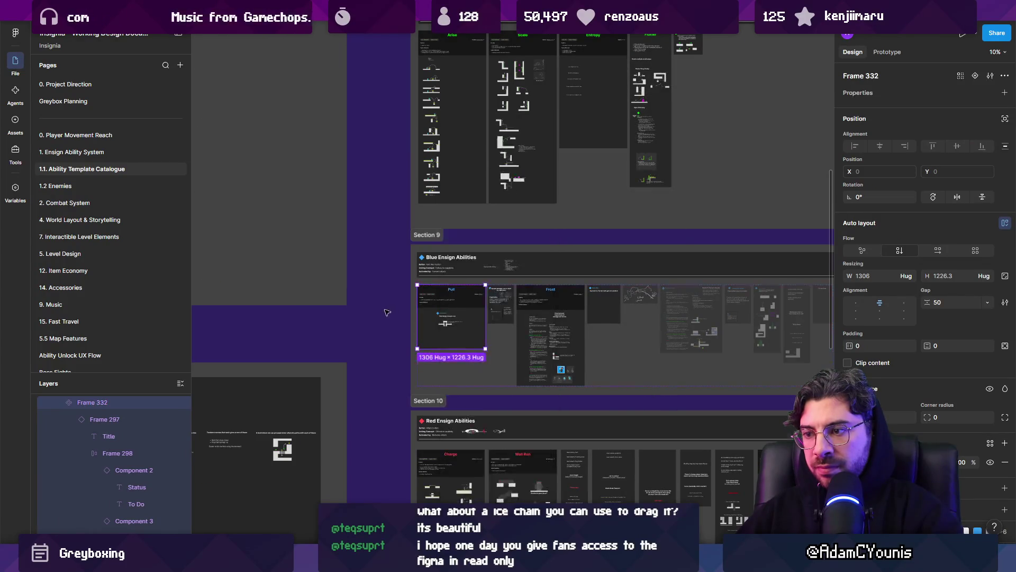
pyautogui.scroll(-4, 687, 287)
pyautogui.scroll(5, 688, 286)
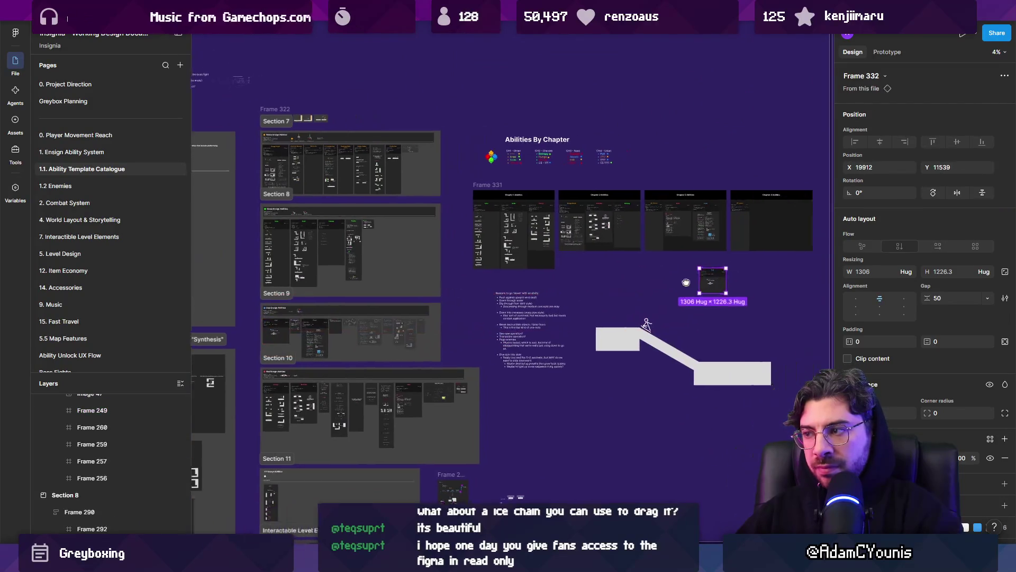
# - Place the Pull card in the Chapter 4 Abilities row in place of Drill/Burrow
pyautogui.moveTo(611, 264); pyautogui.dragTo(750, 100)
pyautogui.scroll(3, 688, 159)
pyautogui.hscroll(3, 688, 159)
pyautogui.click(622, 206)
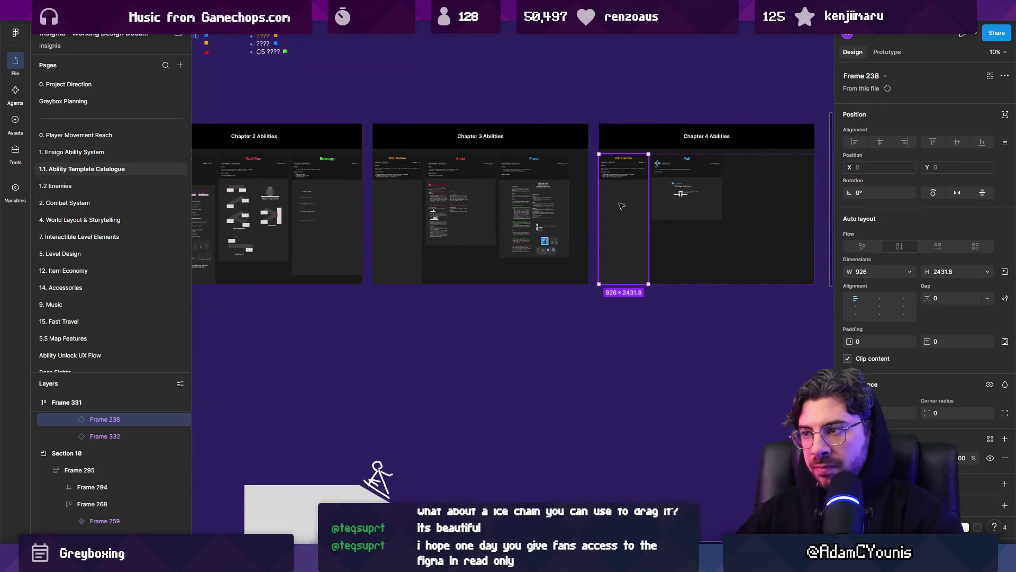
pyautogui.press('Delete')
# - Narrow the main Pull component to 987 wide with its header set to Fill container
pyautogui.scroll(5, 619, 212)
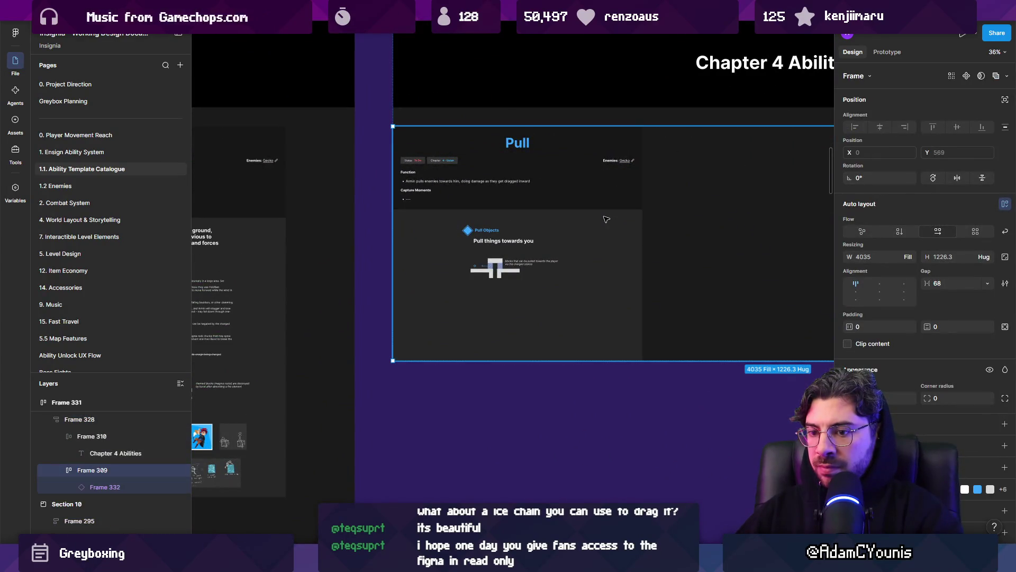
pyautogui.rightClick(599, 219)
pyautogui.click(659, 402)
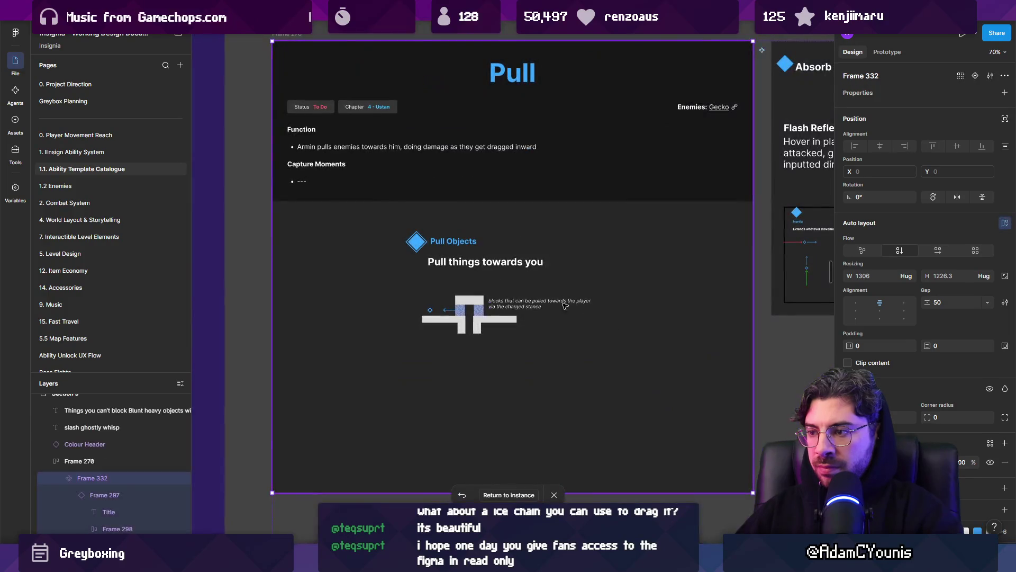
pyautogui.moveTo(753, 265); pyautogui.dragTo(696, 265)
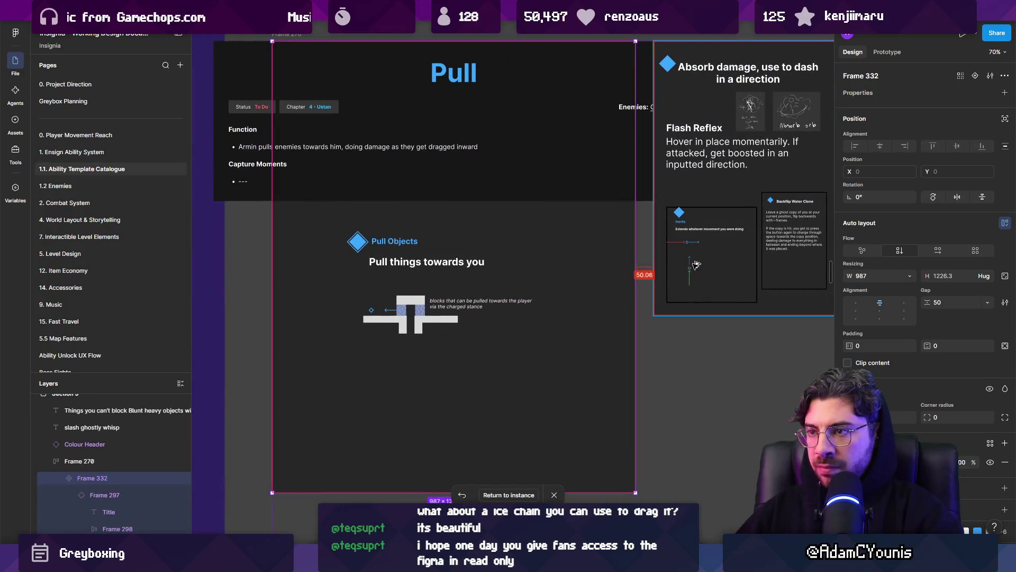
pyautogui.click(615, 155)
pyautogui.click(909, 274)
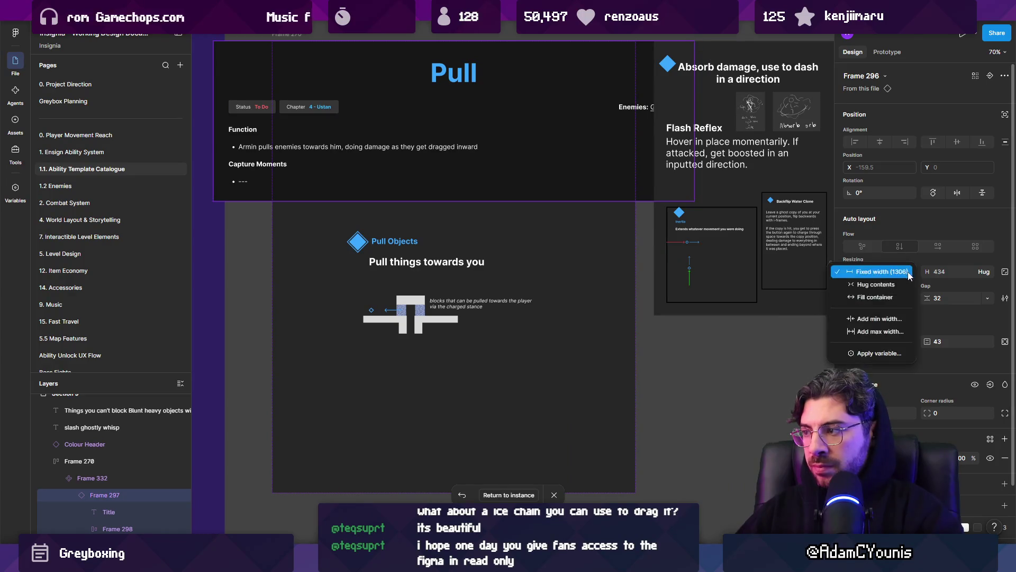
pyautogui.click(875, 297)
pyautogui.scroll(-3, 510, 174)
pyautogui.press('Escape')
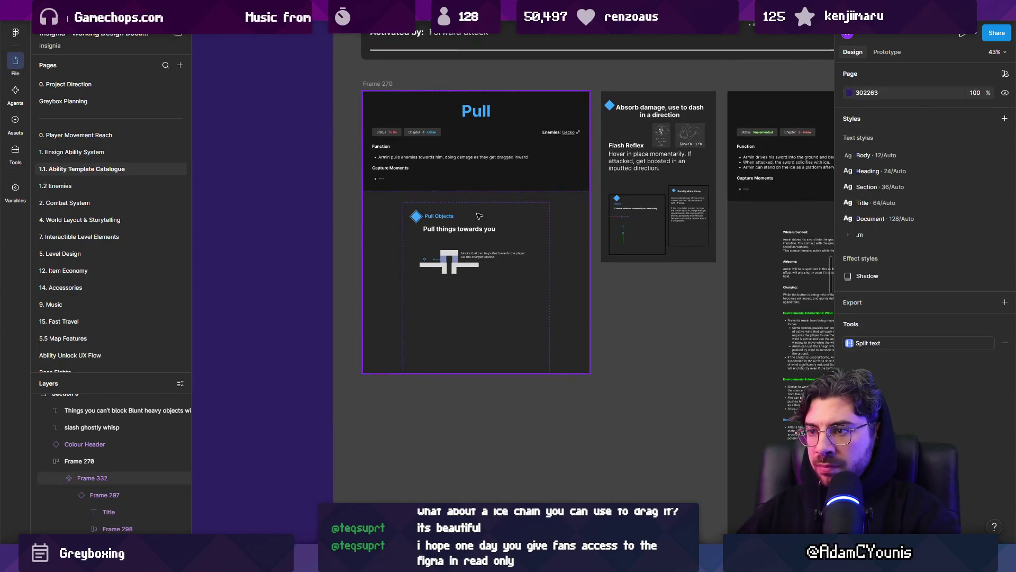
pyautogui.scroll(-6, 474, 213)
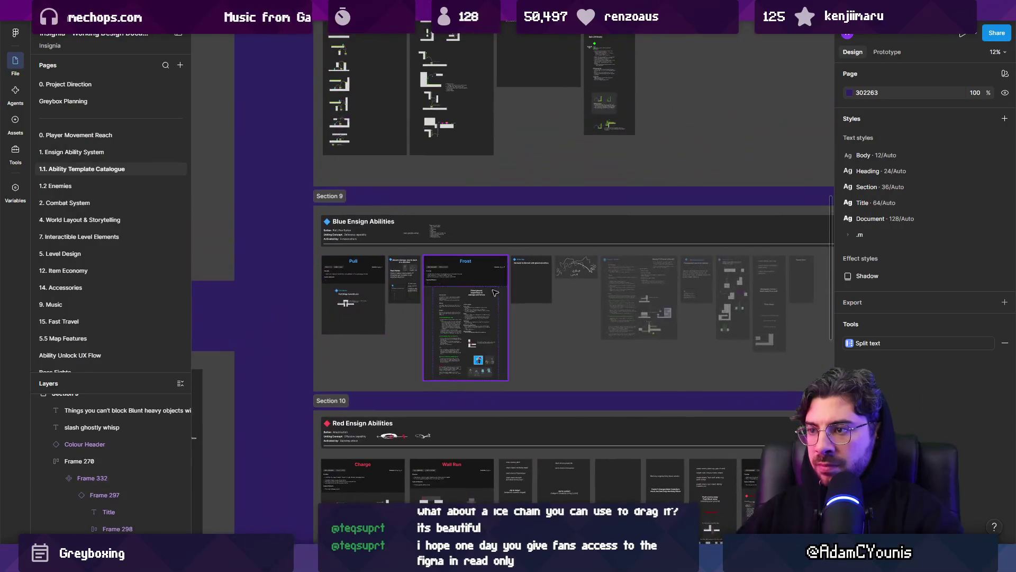
pyautogui.scroll(10, 278, 327)
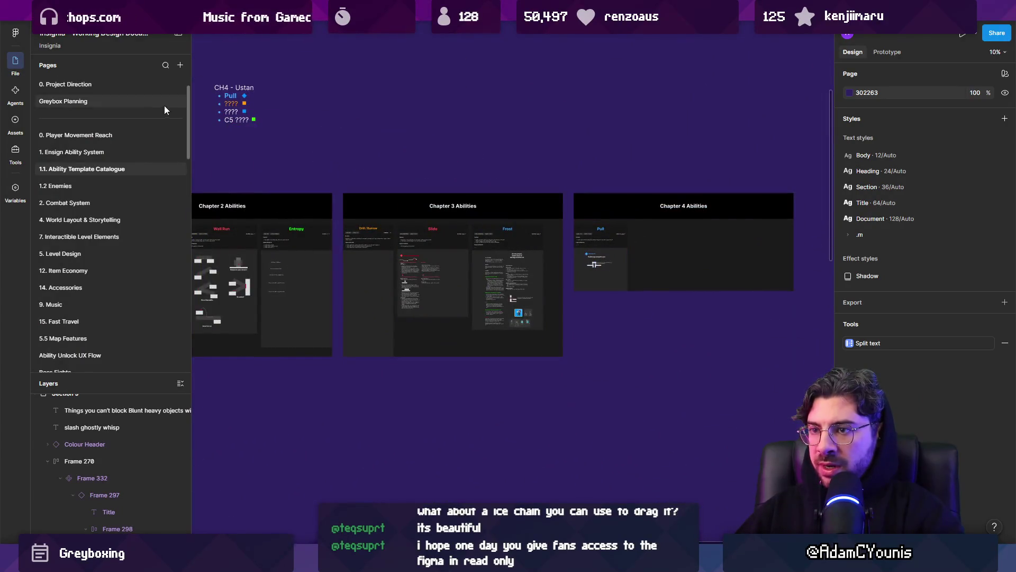
# - Select the CH4 - Ustan list and zoom in on the Dive Kick / Ricochet and Drill / Burrow cards
pyautogui.scroll(3, 233, 96)
pyautogui.scroll(8, 233, 96)
pyautogui.click(459, 146)
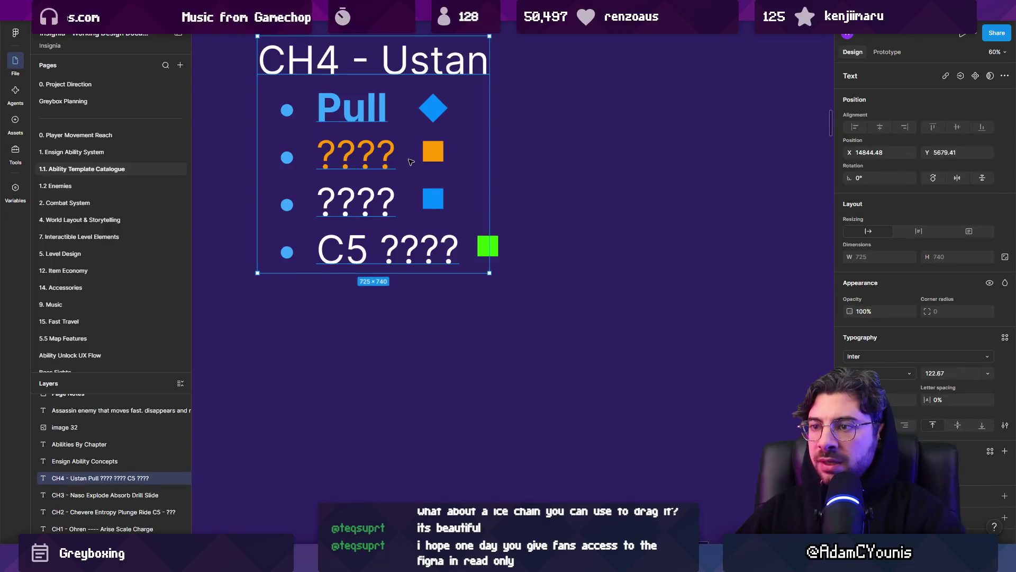
pyautogui.scroll(-6, 460, 147)
pyautogui.scroll(-2, 506, 137)
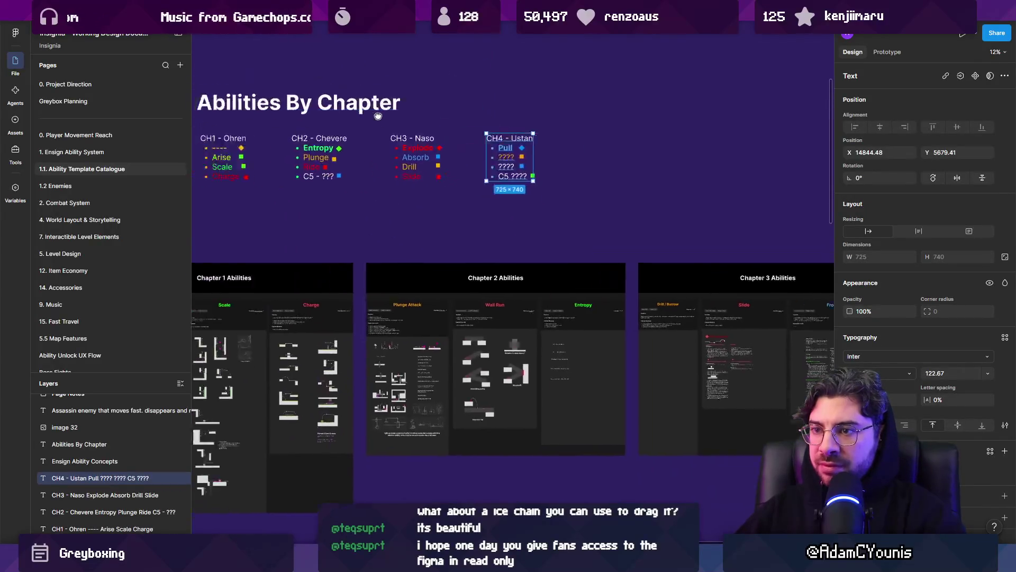
pyautogui.hscroll(-3, 424, 148)
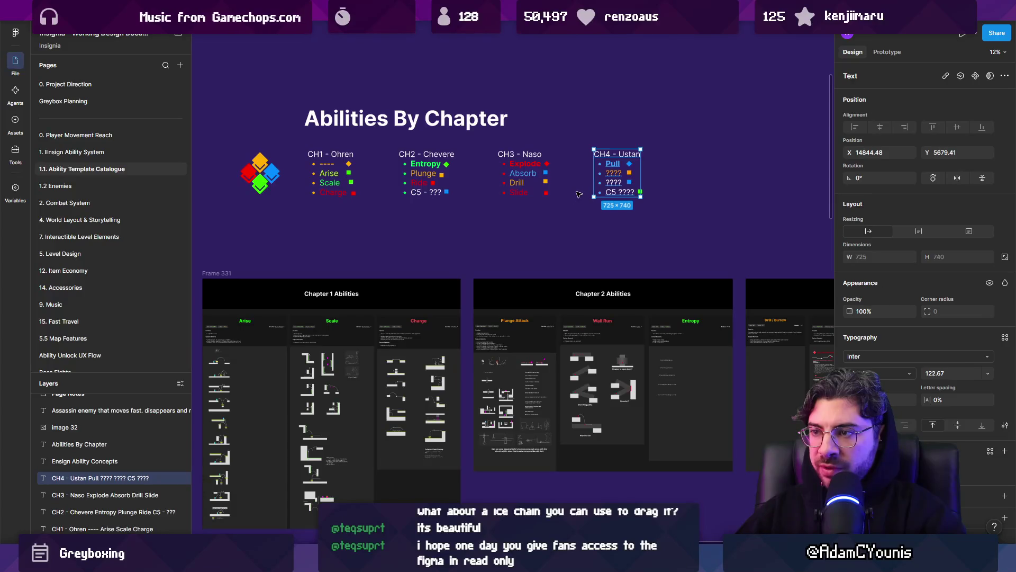
pyautogui.scroll(-3, 607, 191)
pyautogui.hscroll(-3, 660, 386)
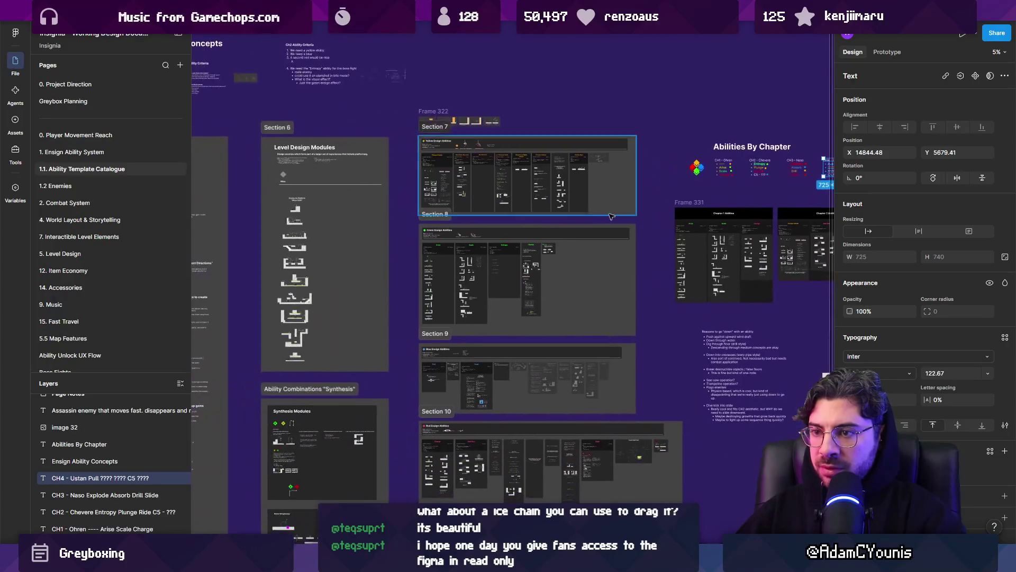
pyautogui.scroll(5, 480, 137)
pyautogui.scroll(-1, 480, 137)
pyautogui.scroll(3, 410, 198)
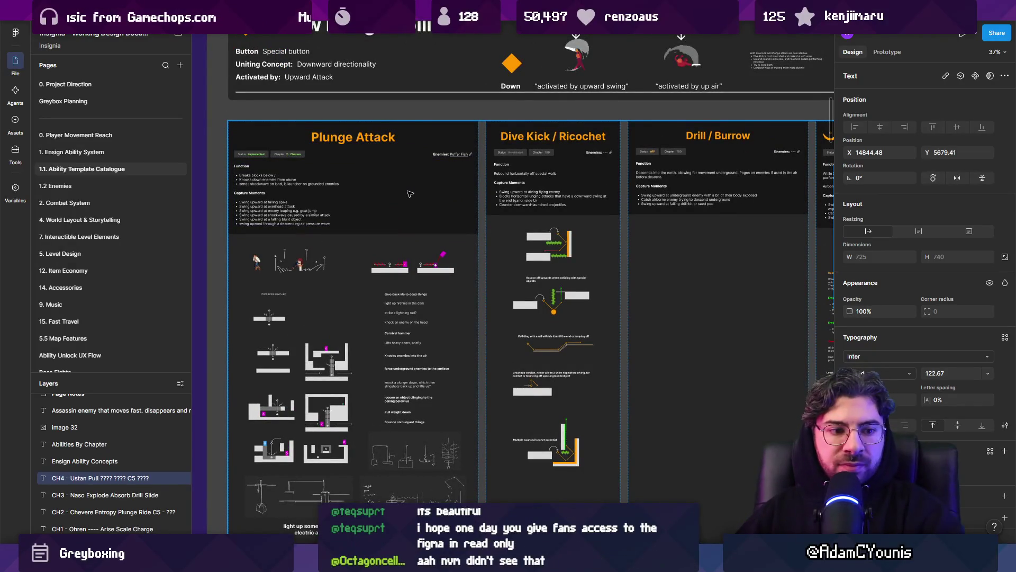
pyautogui.scroll(1, 460, 205)
pyautogui.scroll(1, 427, 257)
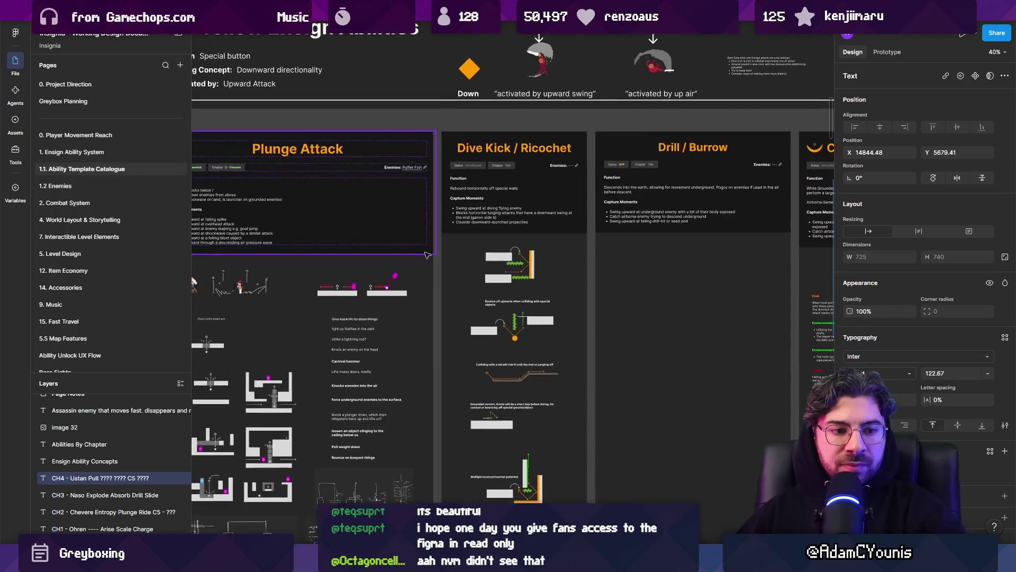
pyautogui.moveTo(427, 257); pyautogui.dragTo(485, 231)
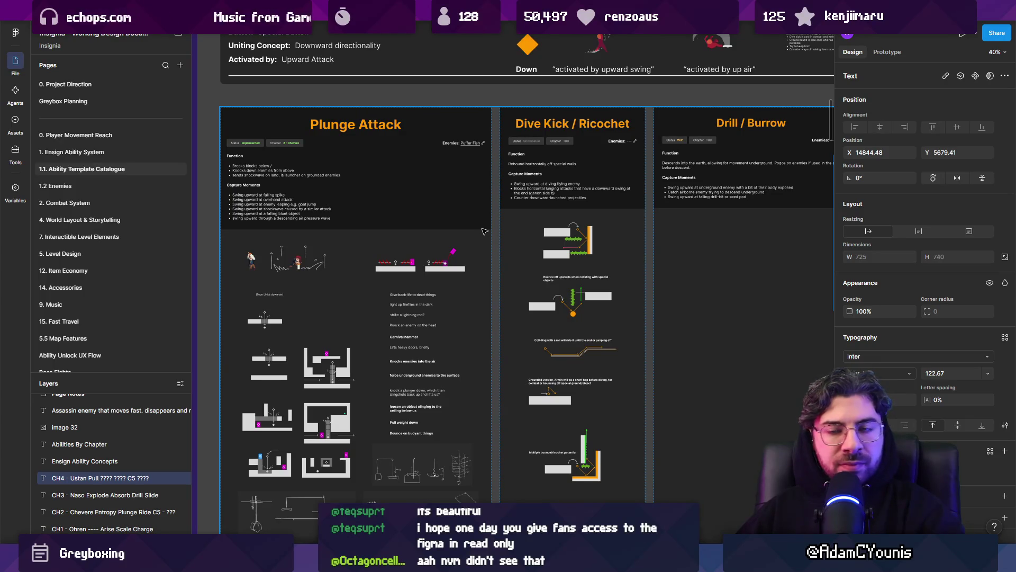
pyautogui.scroll(-2, 399, 219)
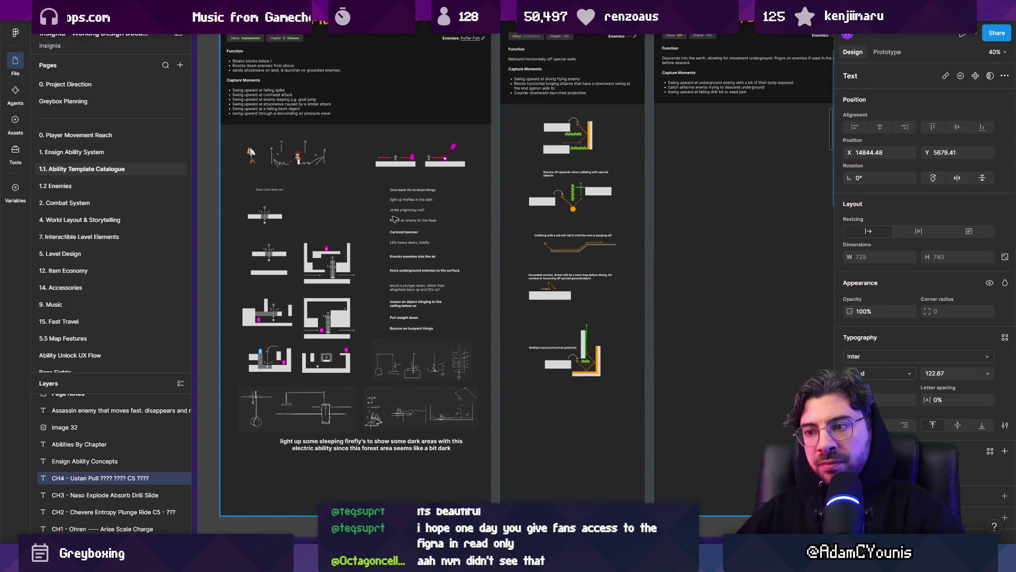
pyautogui.scroll(1, 394, 218)
pyautogui.hscroll(2, 329, 116)
pyautogui.hscroll(3, 328, 117)
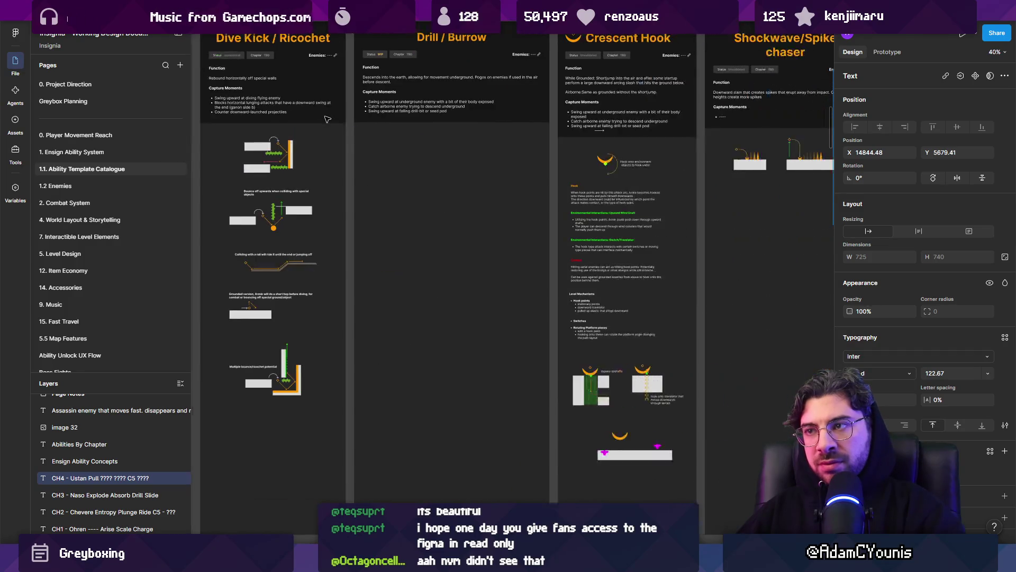
pyautogui.scroll(3, 311, 231)
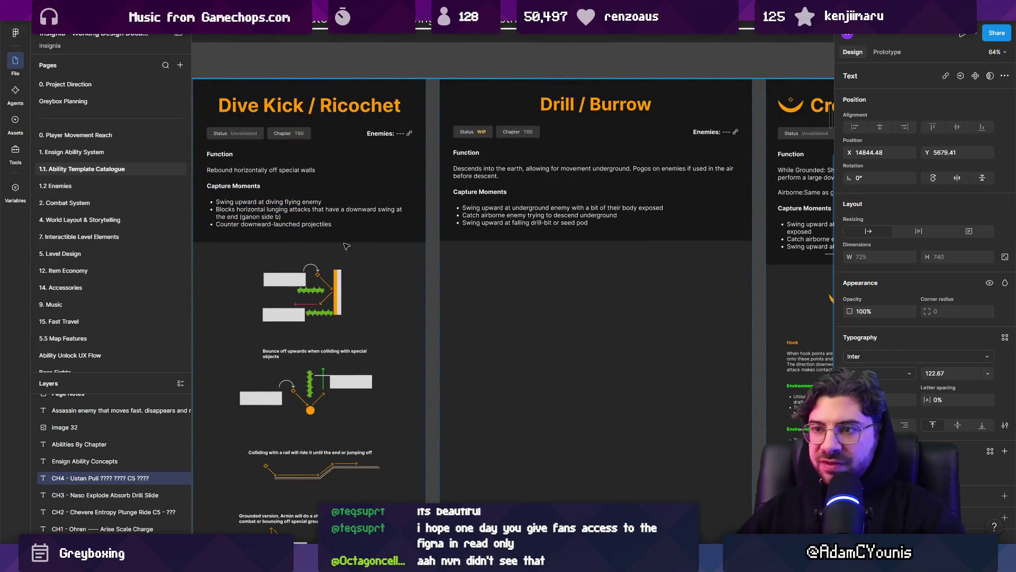
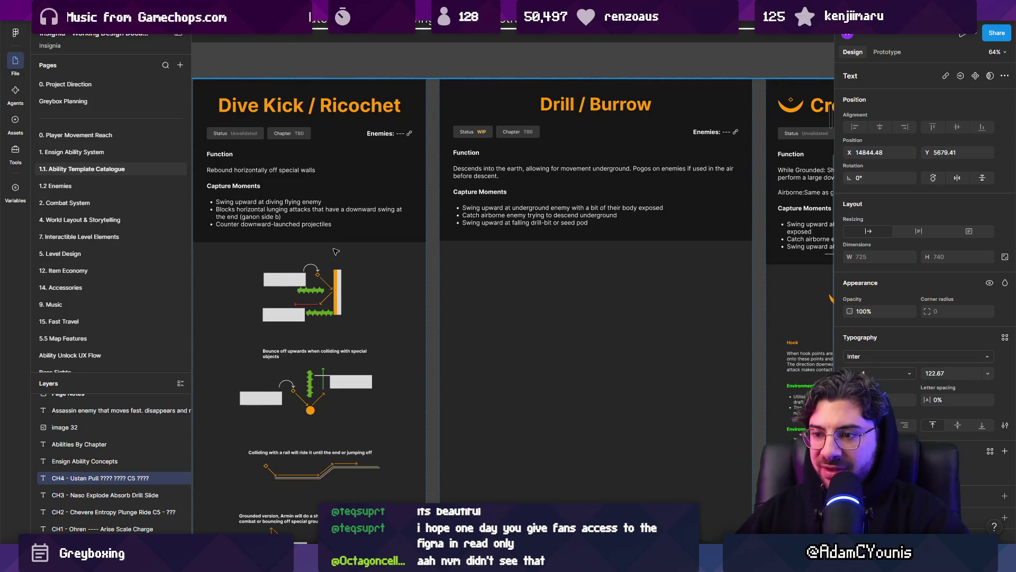
# - Pan across the canvas to the Slide area and select the Power Slide diagrams column
pyautogui.scroll(-5, 336, 252)
pyautogui.scroll(-3, 295, 316)
pyautogui.scroll(3, 295, 316)
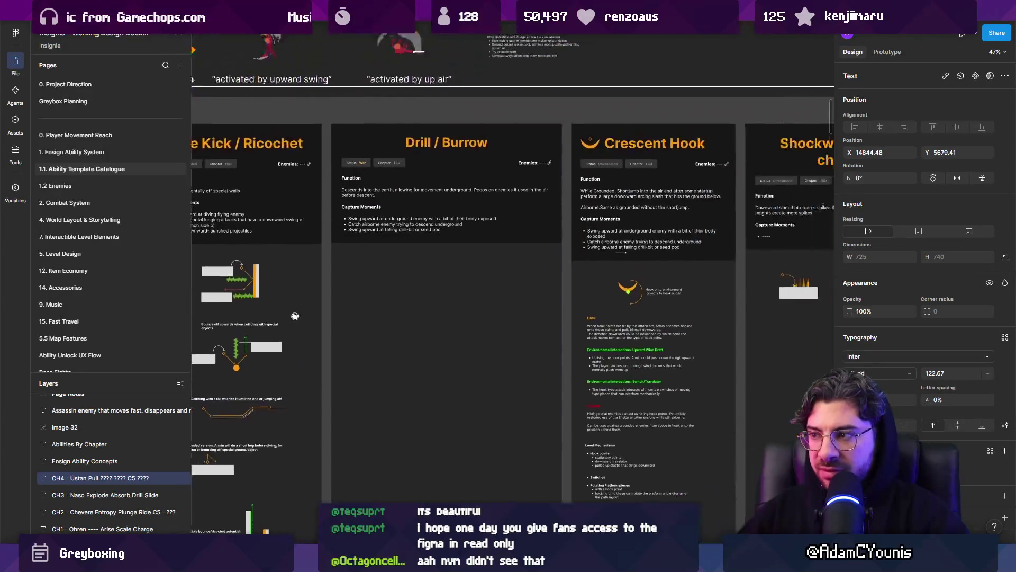
pyautogui.moveTo(295, 316); pyautogui.dragTo(238, 319)
pyautogui.scroll(-2, 417, 255)
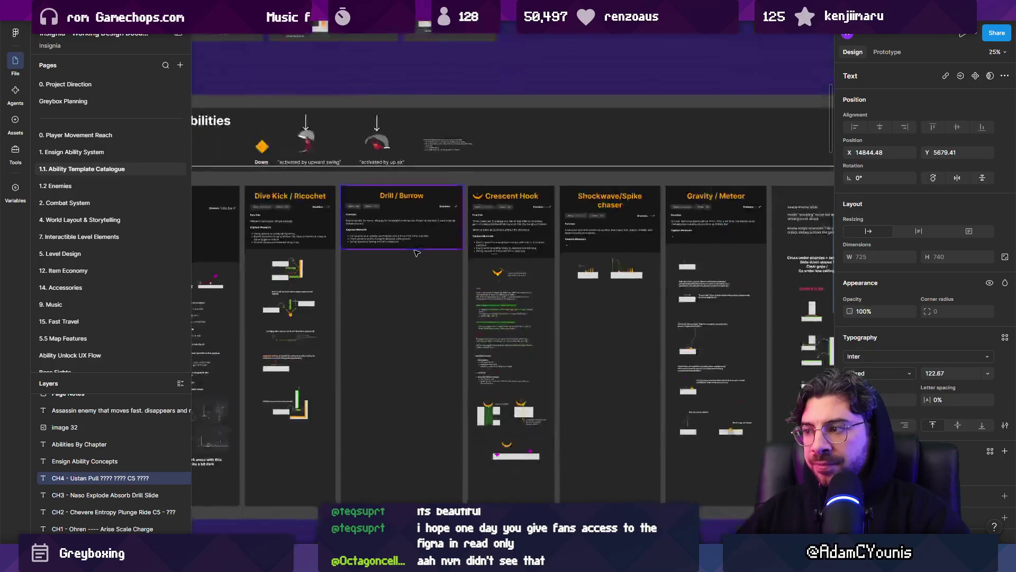
pyautogui.scroll(6, 563, 281)
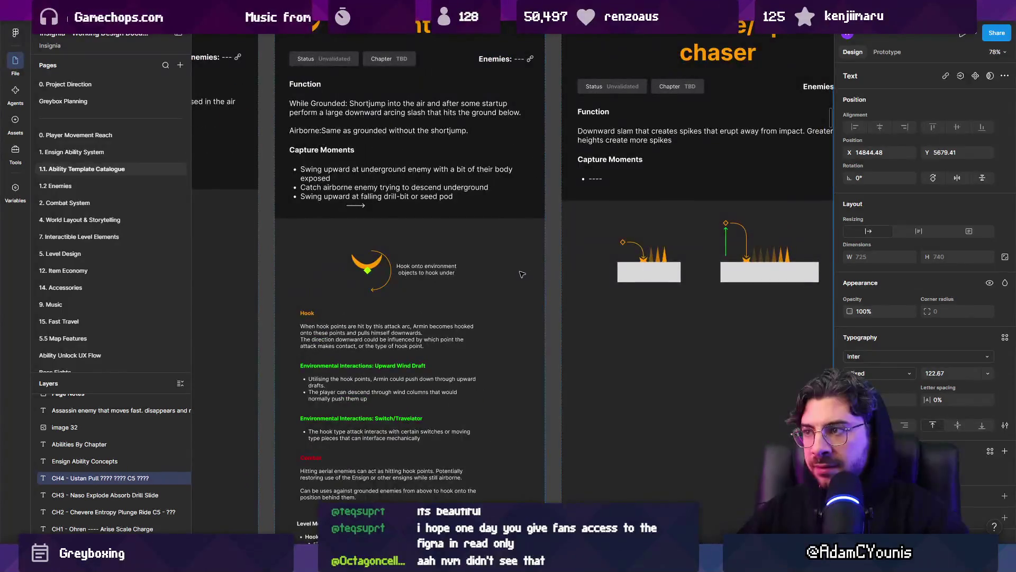
pyautogui.hscroll(5, 563, 282)
pyautogui.scroll(2, 460, 274)
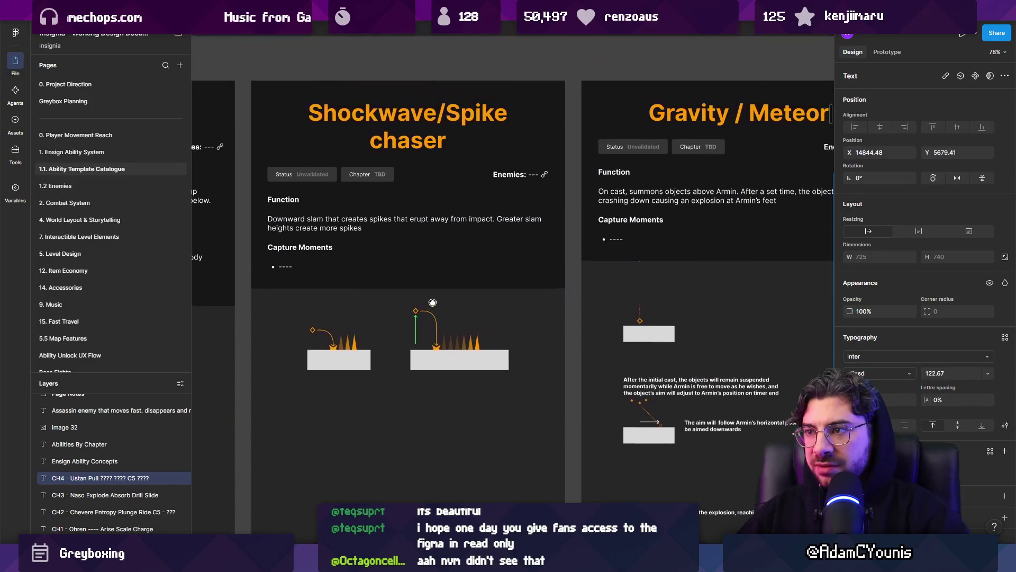
pyautogui.scroll(-3, 423, 280)
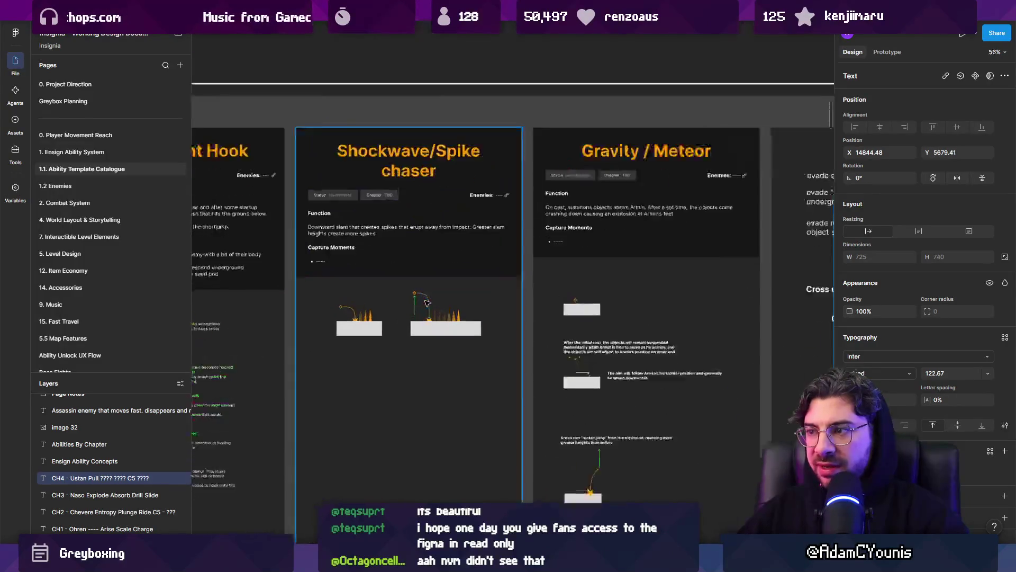
pyautogui.scroll(5, 362, 305)
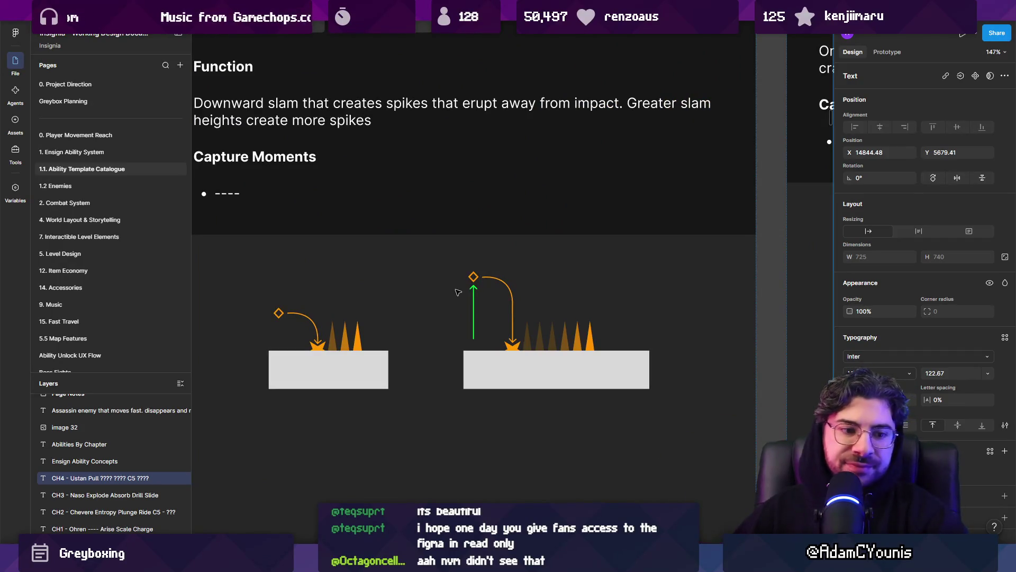
pyautogui.scroll(-3, 444, 257)
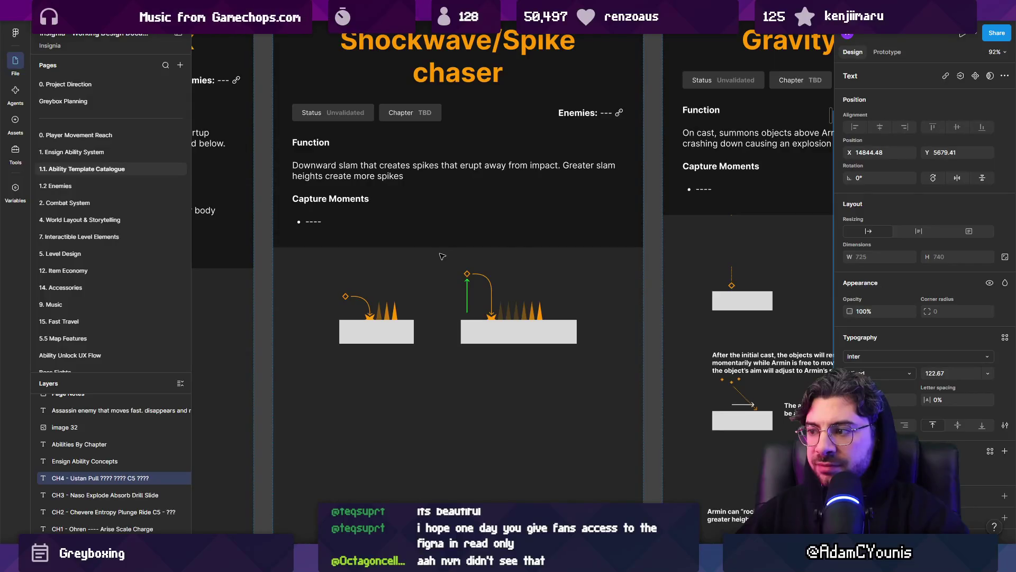
pyautogui.hscroll(10, 442, 257)
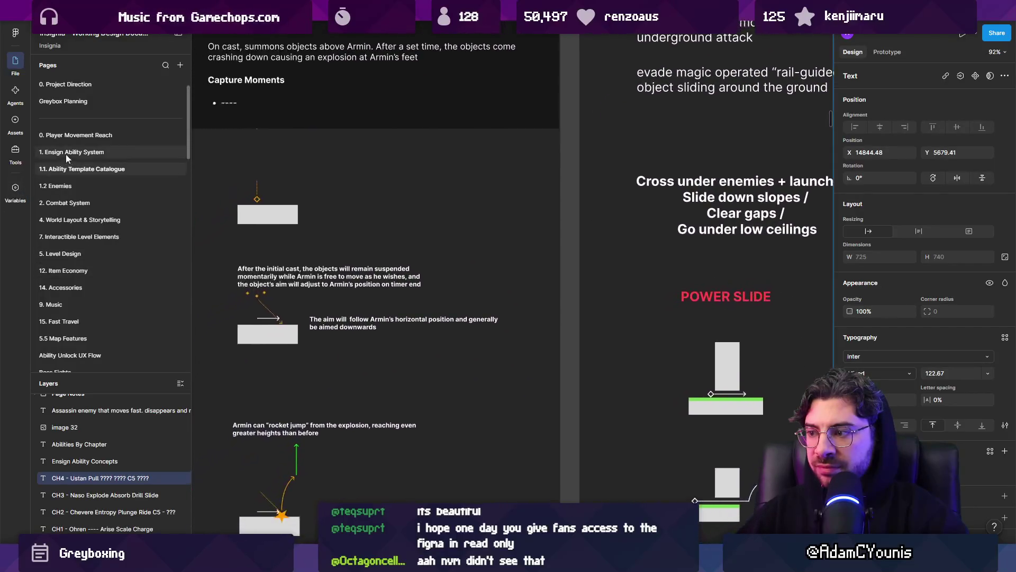
pyautogui.hscroll(-8, 313, 281)
pyautogui.scroll(3, 312, 281)
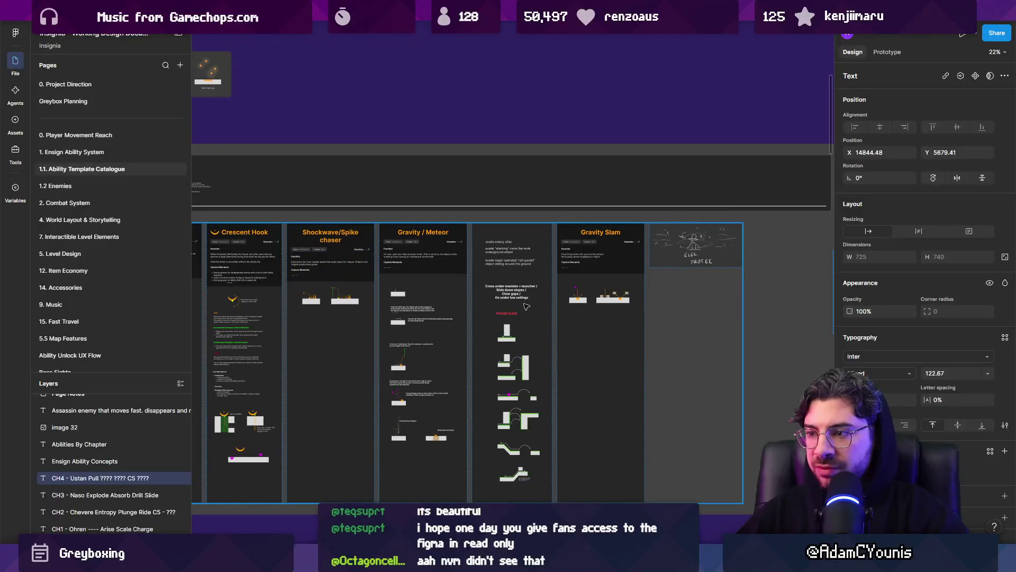
pyautogui.click(511, 344)
# - Alt-drag a copy of the Slide notes out beside the Power Slide column
pyautogui.scroll(-8, 519, 147)
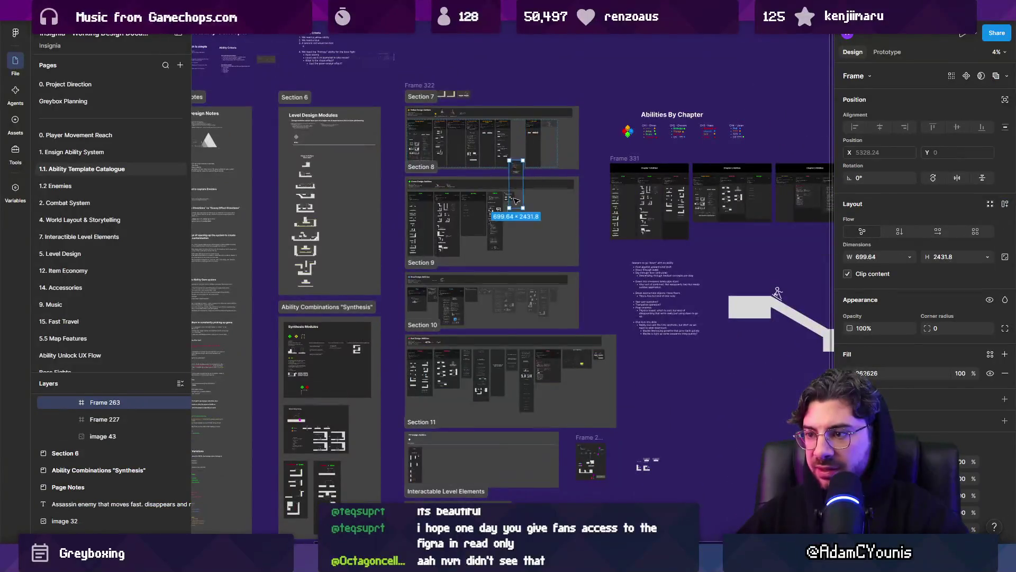
pyautogui.scroll(5, 513, 367)
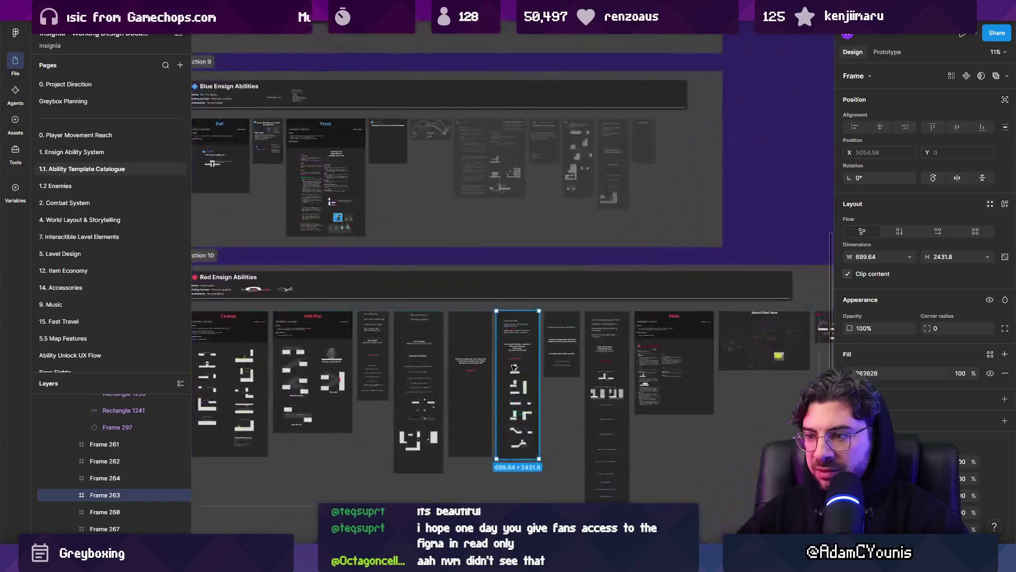
pyautogui.scroll(5, 513, 367)
pyautogui.scroll(-4, 570, 296)
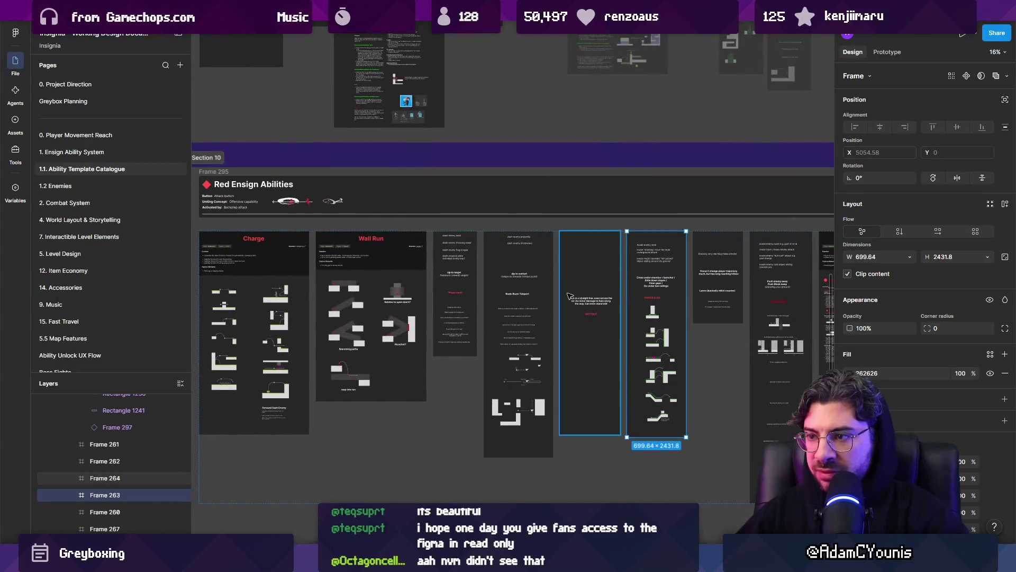
pyautogui.hscroll(3, 569, 296)
pyautogui.scroll(4, 572, 265)
pyautogui.scroll(-3, 574, 242)
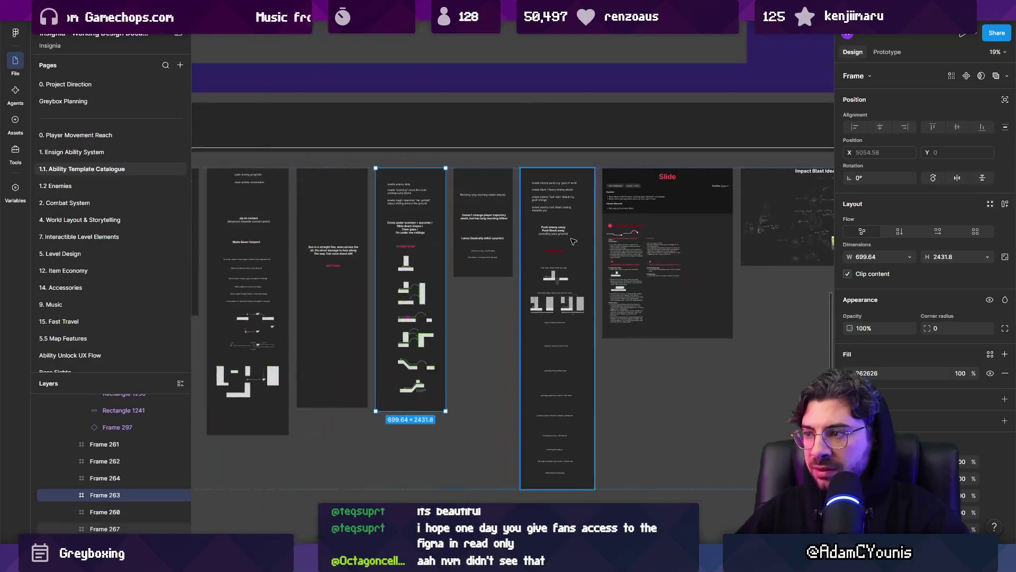
pyautogui.hscroll(3, 573, 241)
pyautogui.scroll(4, 576, 240)
pyautogui.click(578, 239)
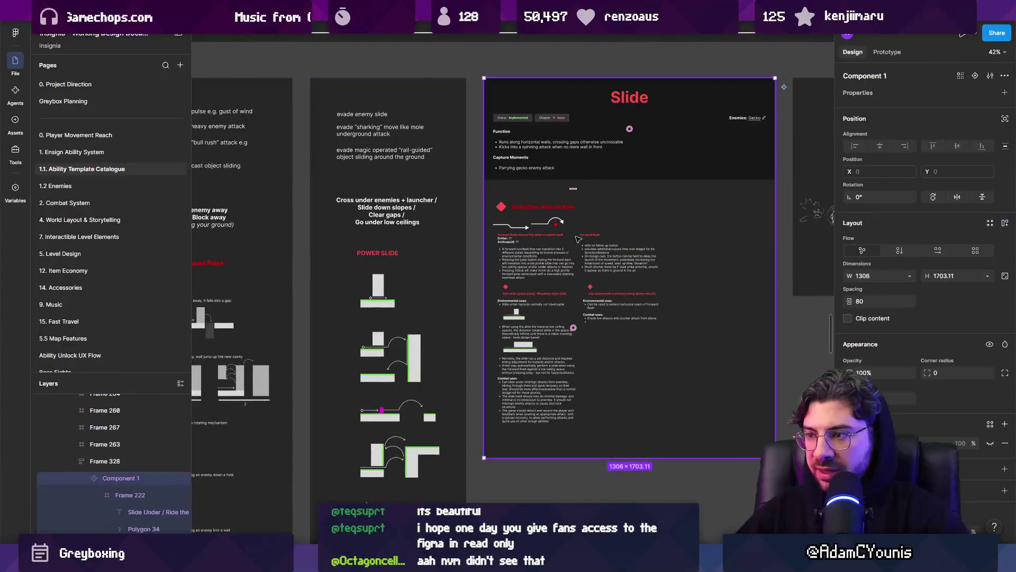
pyautogui.click(578, 239)
pyautogui.moveTo(562, 235); pyautogui.dragTo(477, 221)
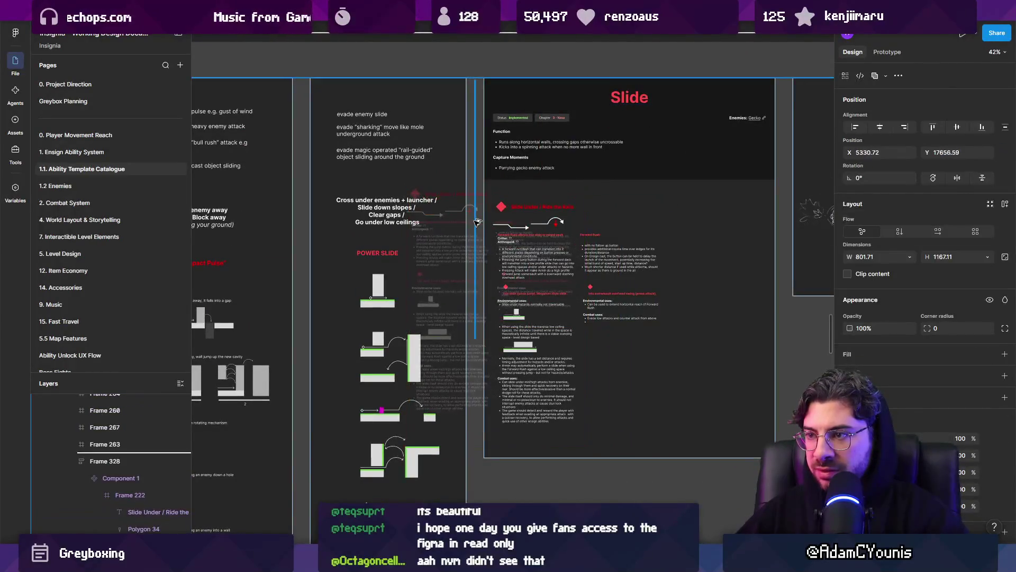
# - Delete the original notes section from the Slide frame
pyautogui.click(424, 213)
pyautogui.scroll(-3, 403, 207)
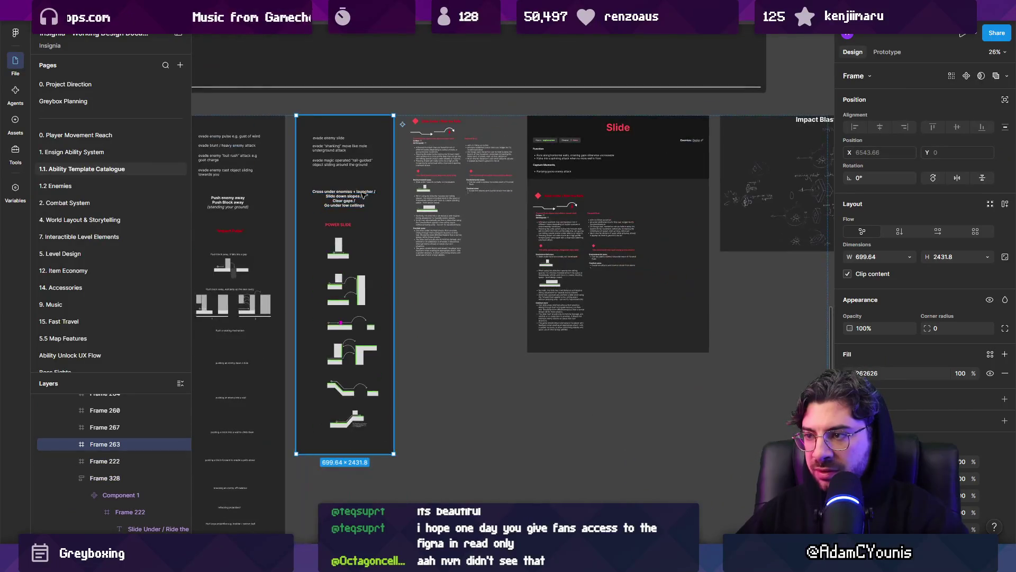
pyautogui.click(550, 207)
pyautogui.click(551, 206)
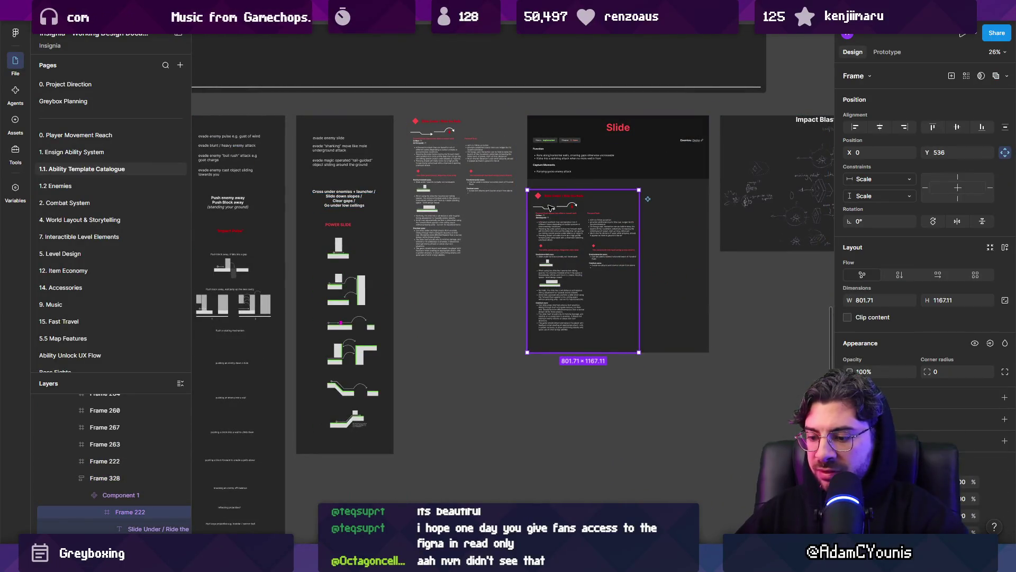
pyautogui.press('Delete')
# - Drop a copy of the Power Slide column into Slide and wrap it in auto layout
pyautogui.moveTo(347, 209)
pyautogui.mouseDown()
pyautogui.moveTo(578, 224)
pyautogui.moveTo(616, 202)
pyautogui.mouseUp()
pyautogui.hotkey('shift', 'a')
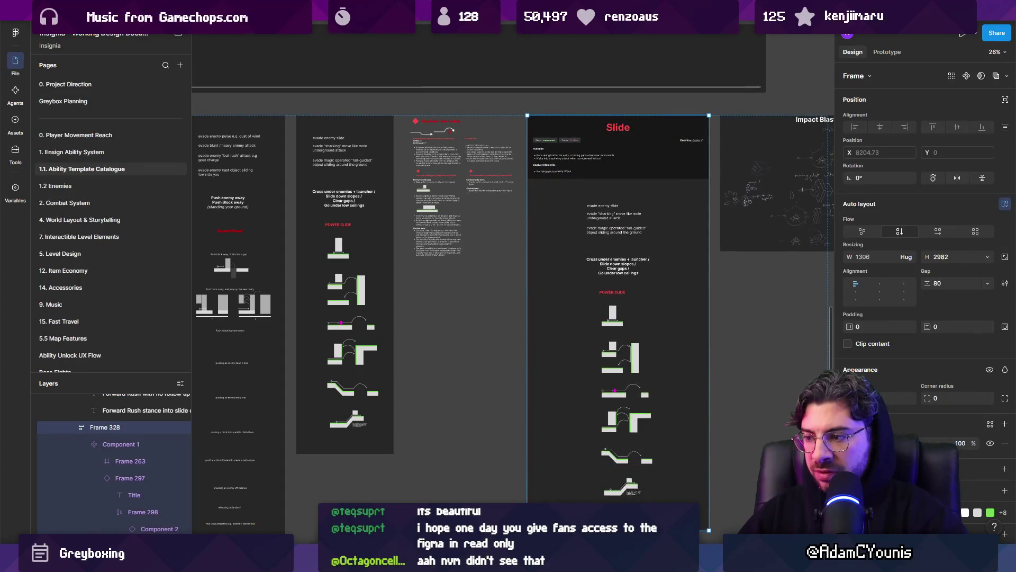
pyautogui.click(587, 475)
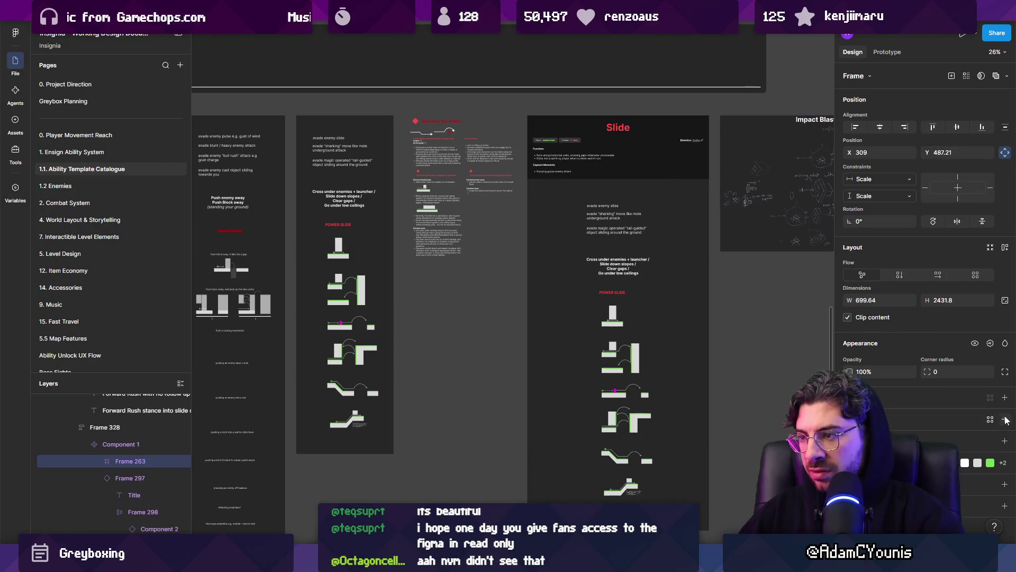
pyautogui.click(466, 211)
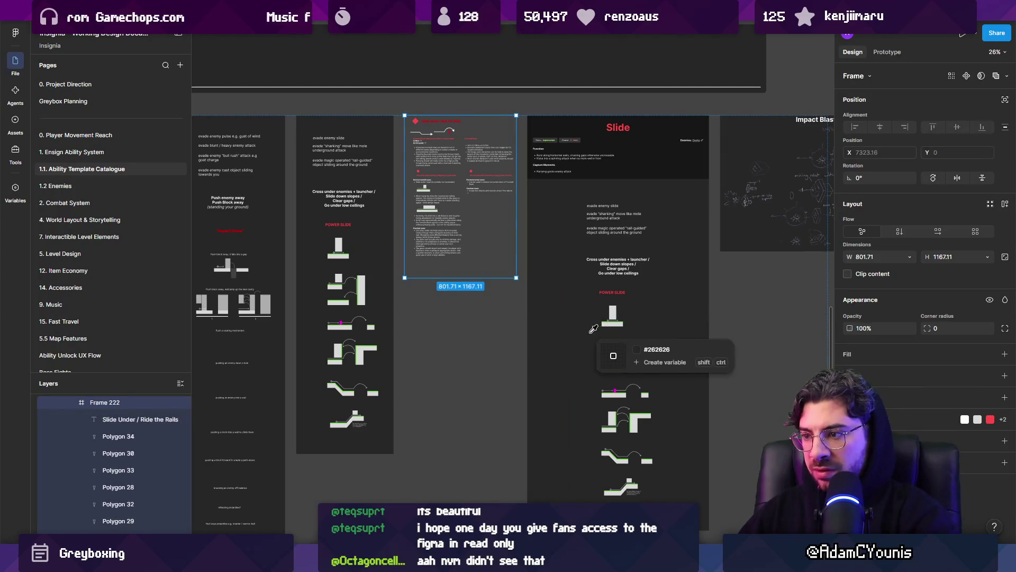
pyautogui.click(519, 251)
pyautogui.click(555, 206)
pyautogui.scroll(-6, 562, 238)
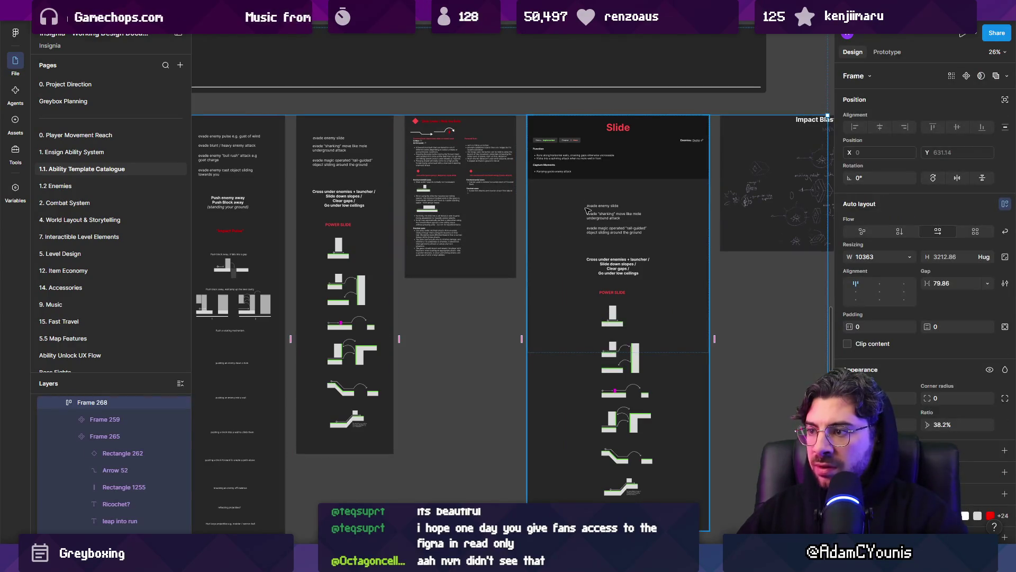
pyautogui.scroll(5, 565, 264)
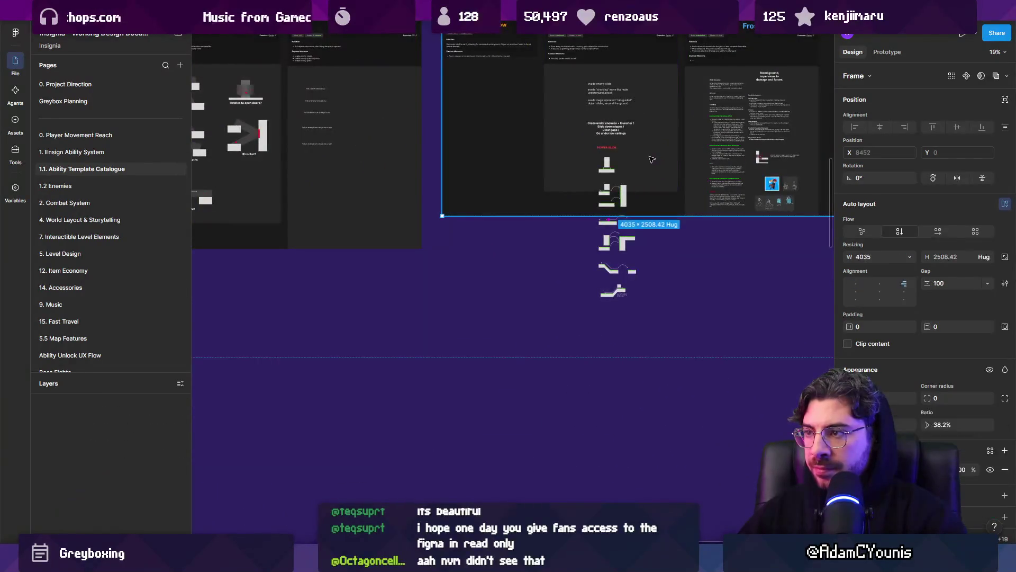
# - Give the Slide component frame vertical auto layout
pyautogui.click(654, 189)
pyautogui.hotkey('shift', '1')
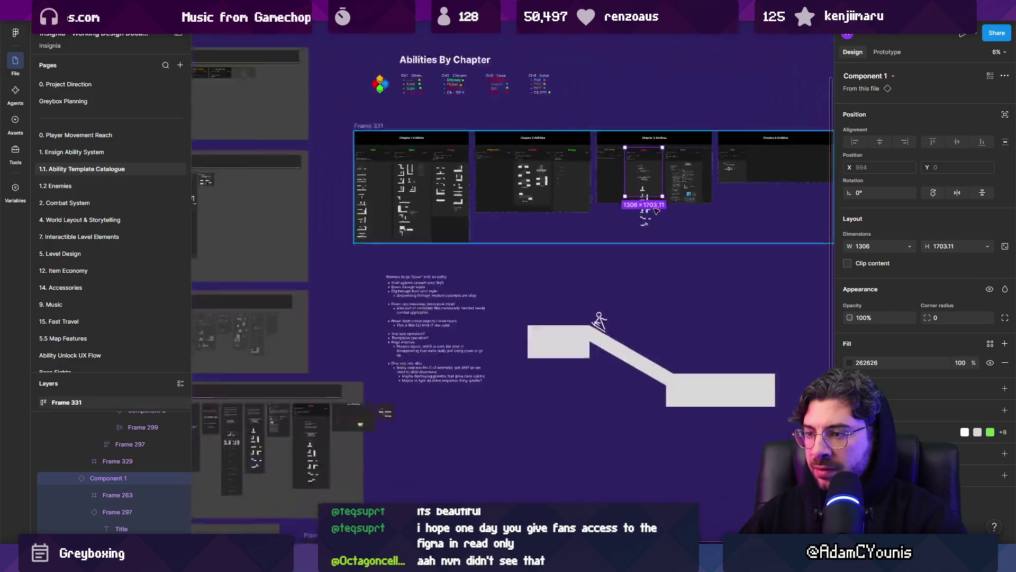
pyautogui.scroll(6, 670, 228)
pyautogui.scroll(2, 670, 228)
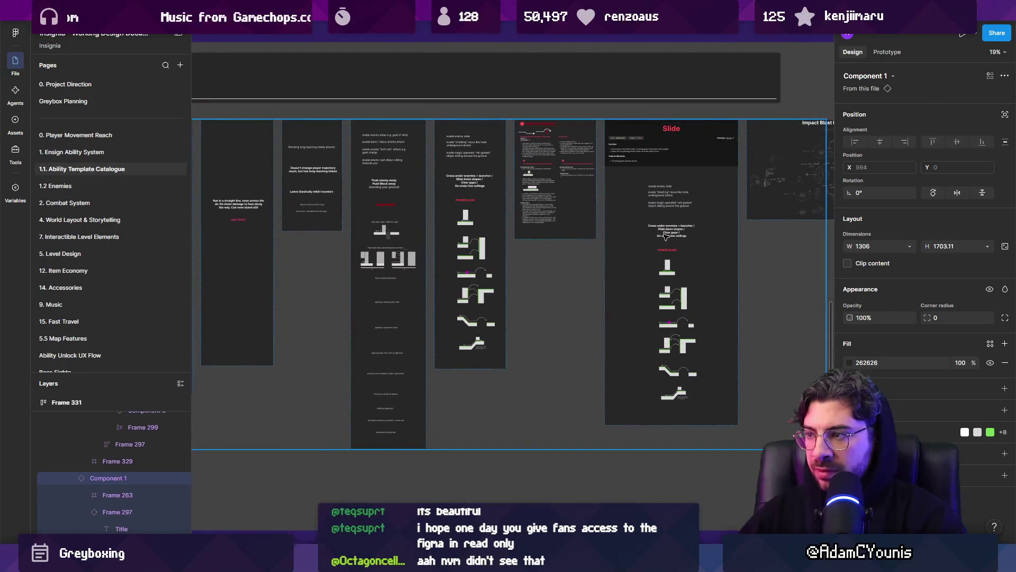
pyautogui.click(671, 226)
pyautogui.click(675, 177)
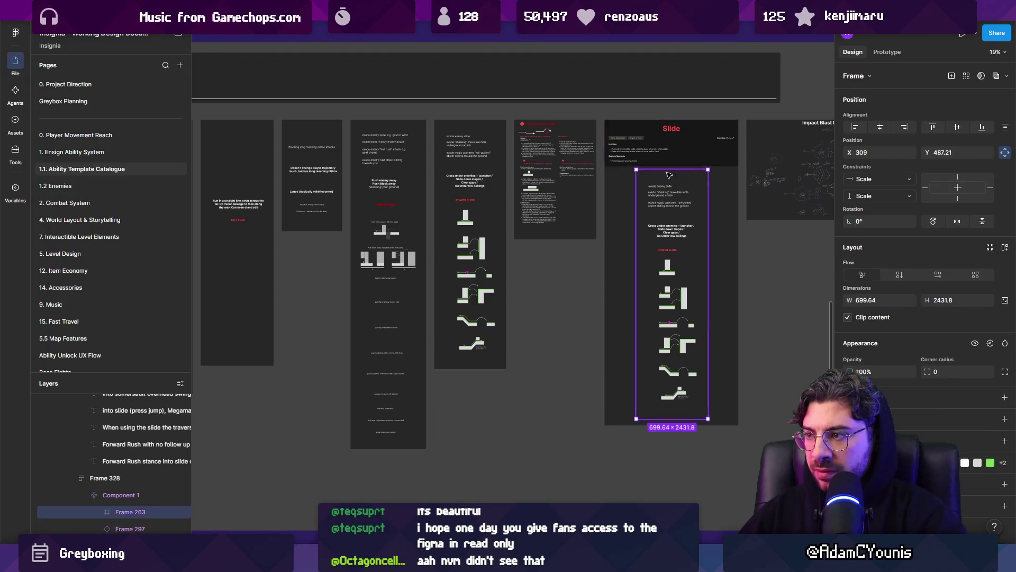
pyautogui.click(899, 274)
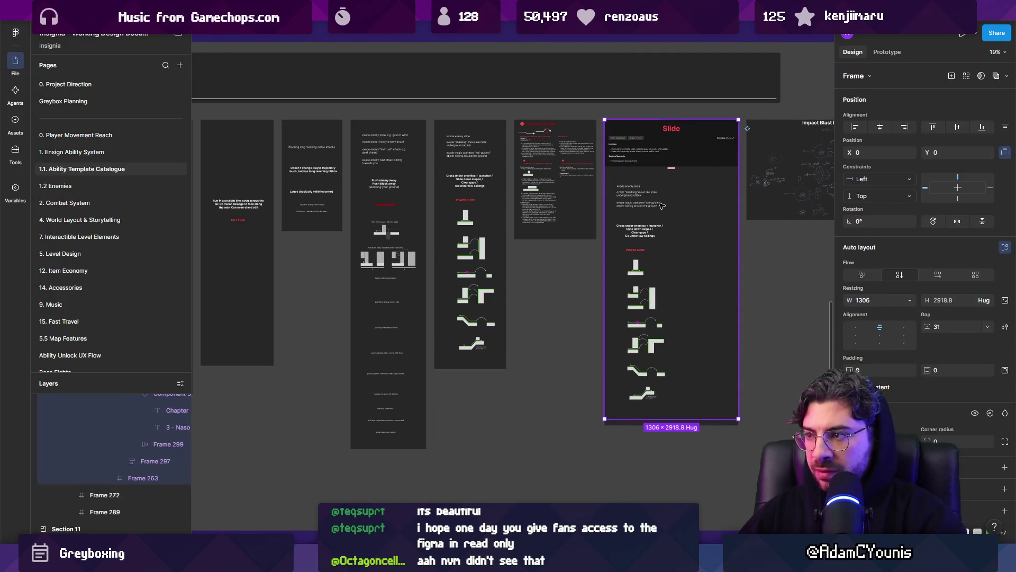
# - Select the Slide card's outer frame and drag it narrower toward 1057 wide
pyautogui.click(660, 276)
pyautogui.doubleClick(638, 266)
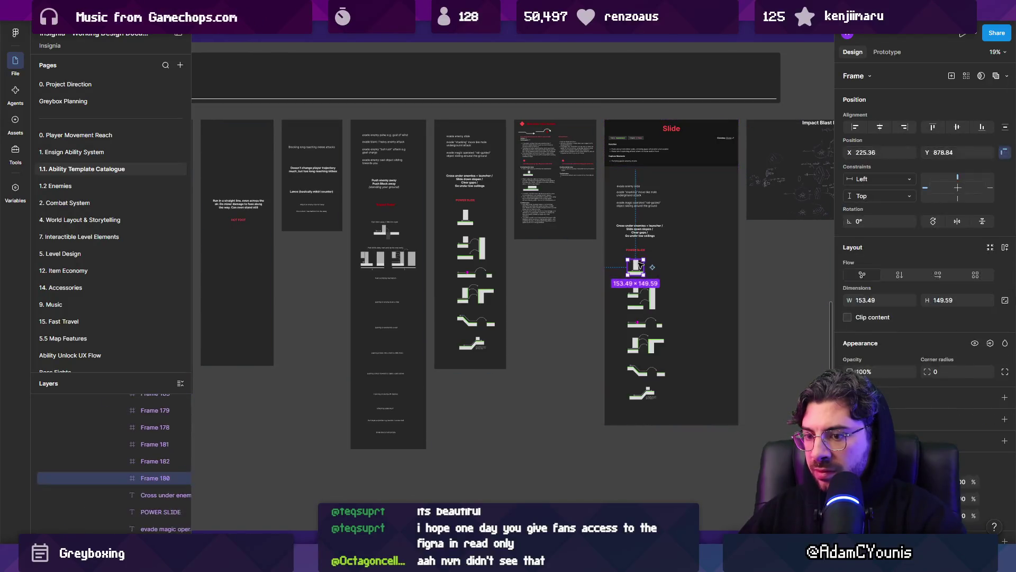
pyautogui.click(709, 251)
pyautogui.moveTo(736, 243)
pyautogui.mouseDown()
pyautogui.moveTo(712, 243)
pyautogui.moveTo(737, 243)
pyautogui.mouseUp()
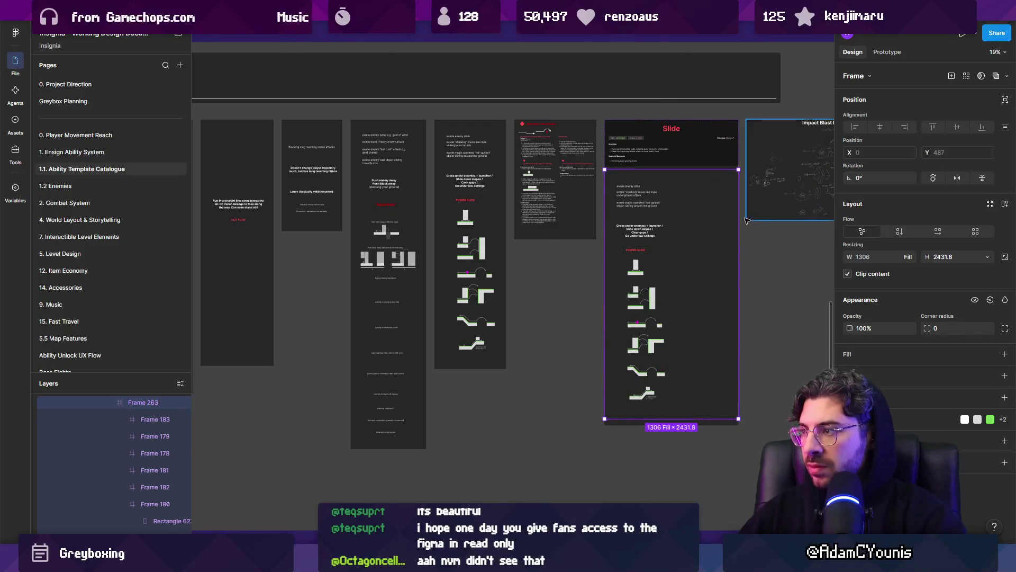
pyautogui.press('Return')
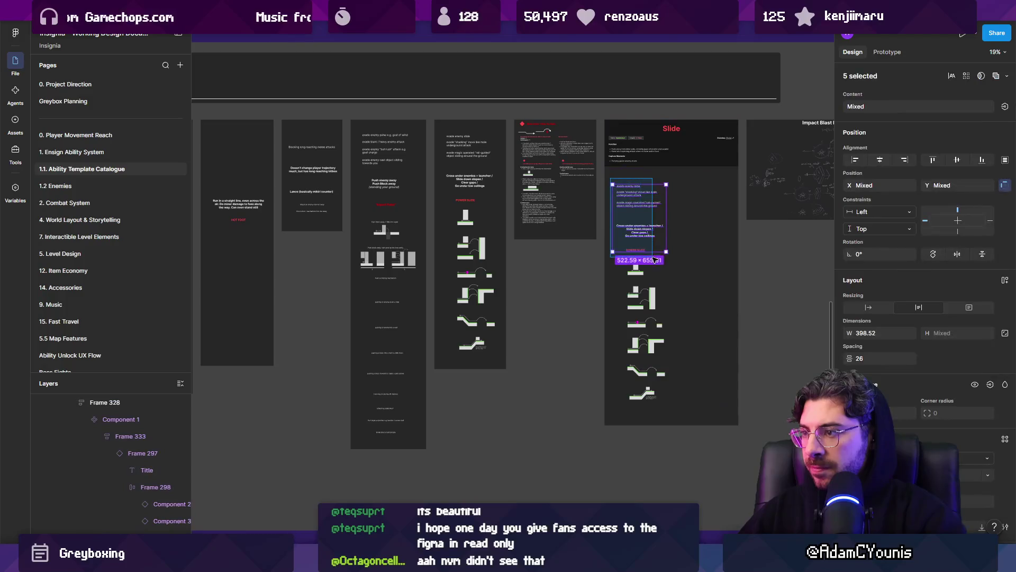
pyautogui.hotkey('ctrl', 'z')
pyautogui.hotkey('ctrl', 'z')
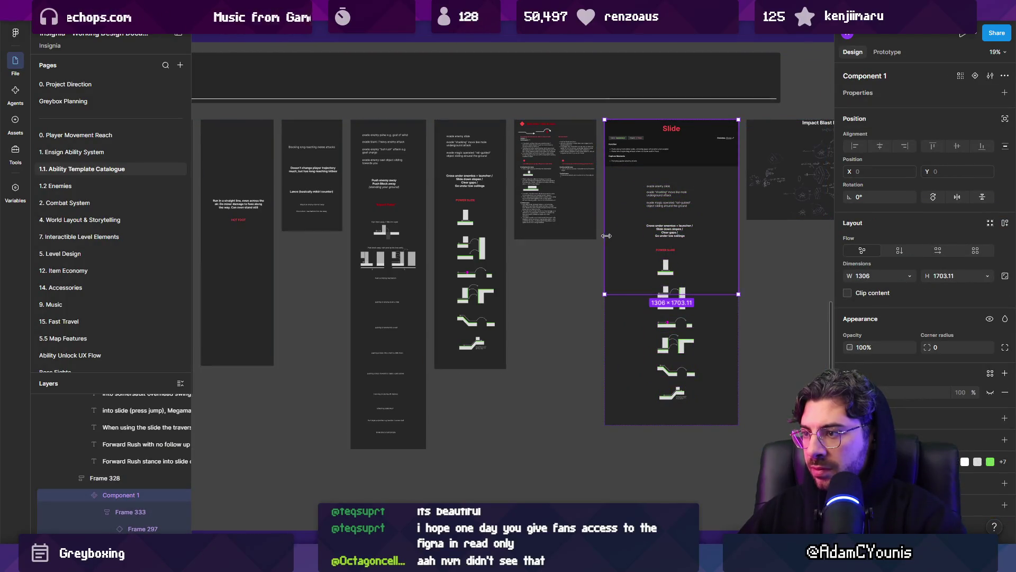
pyautogui.press('Return')
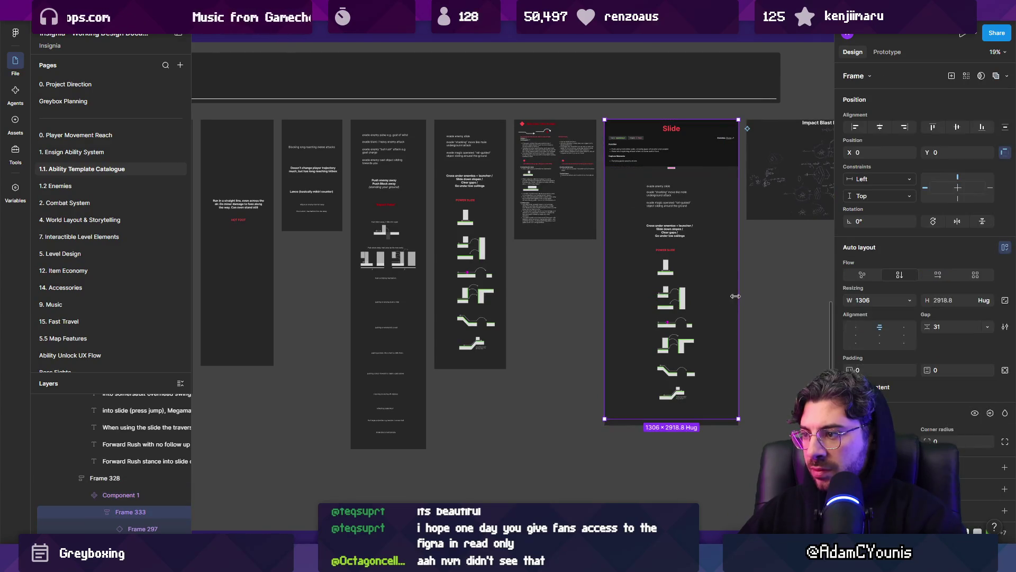
pyautogui.hotkey('shift', 'Return')
pyautogui.moveTo(736, 296); pyautogui.dragTo(723, 397)
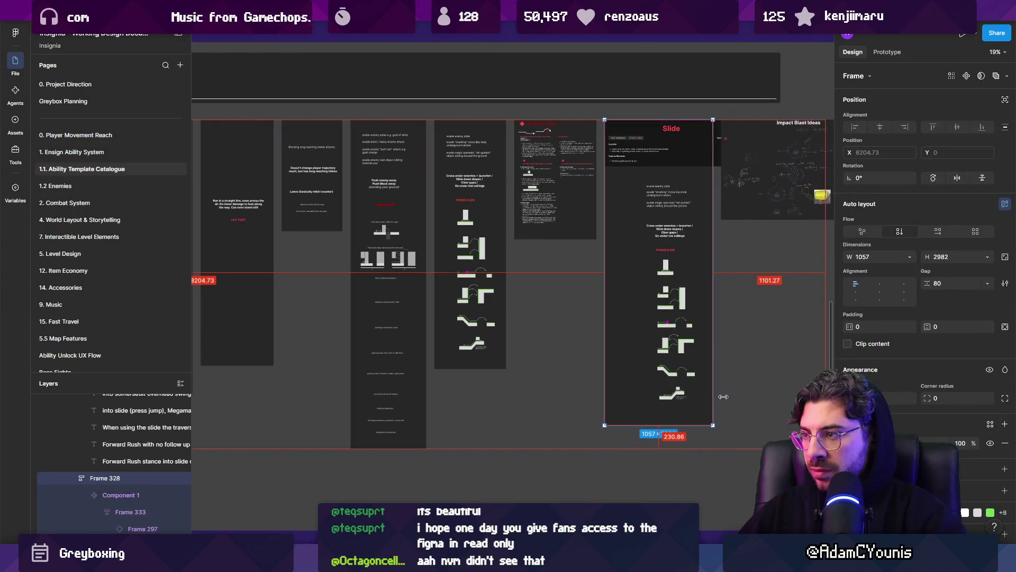
# - Undo the resize and ungroup the Frame 333 wrapper inside the Slide component
pyautogui.hotkey('ctrl', 'z')
pyautogui.click(673, 154)
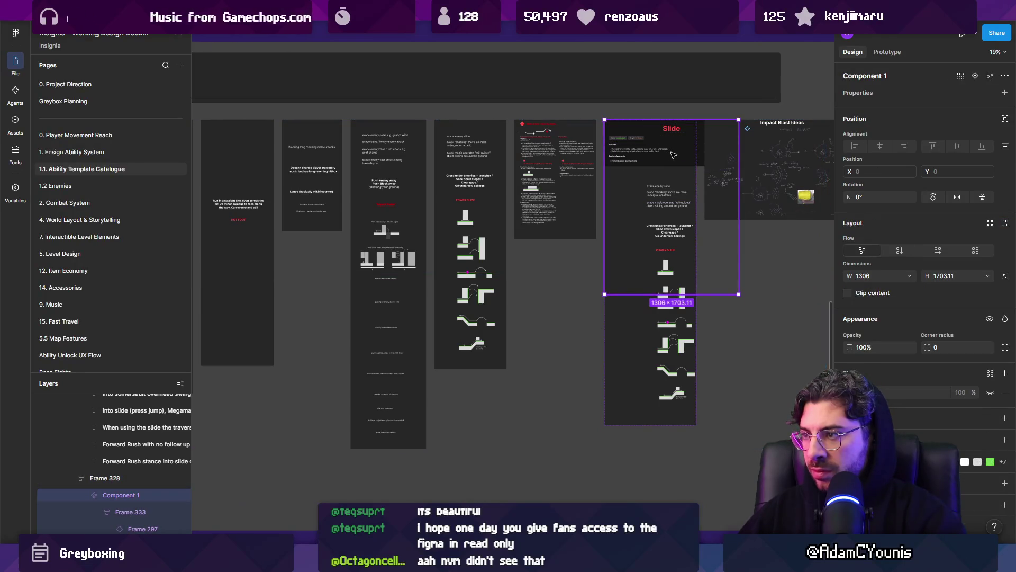
pyautogui.hotkey('ctrl', 'z')
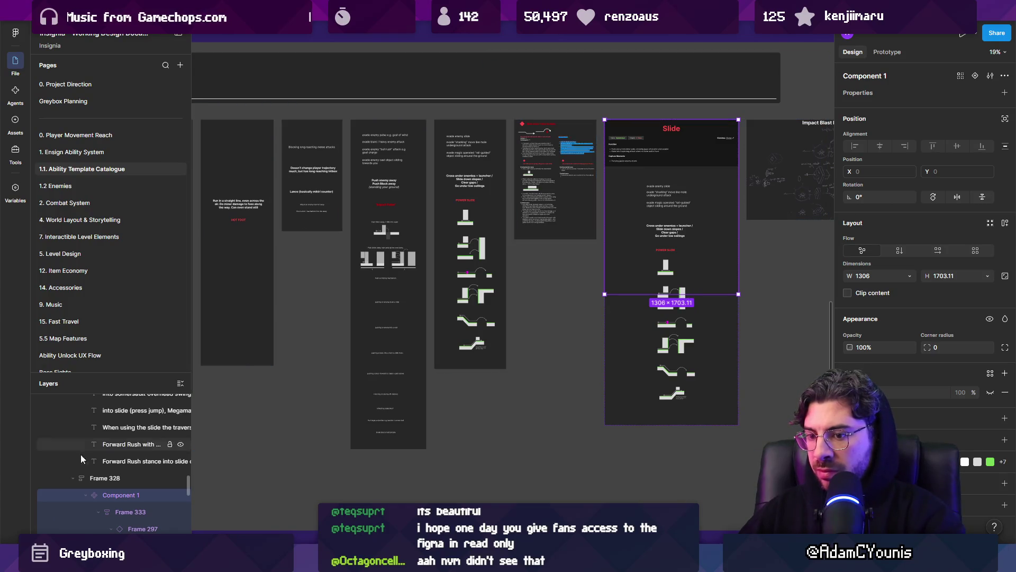
pyautogui.click(151, 512)
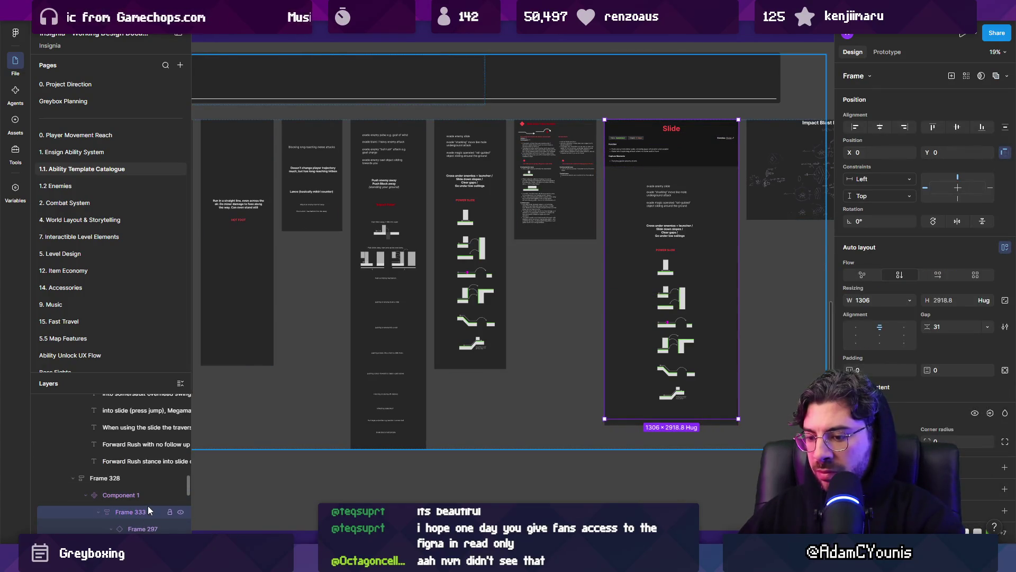
pyautogui.hotkey('ctrl', 'shift', 'g')
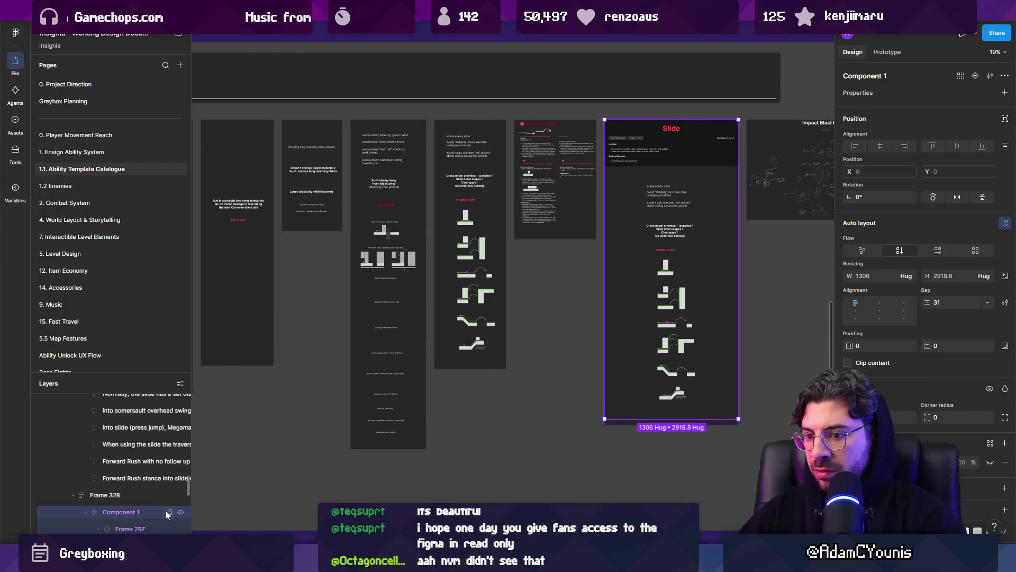
# - Set the Slide card's header and body frames to Fill container width
pyautogui.press('Return')
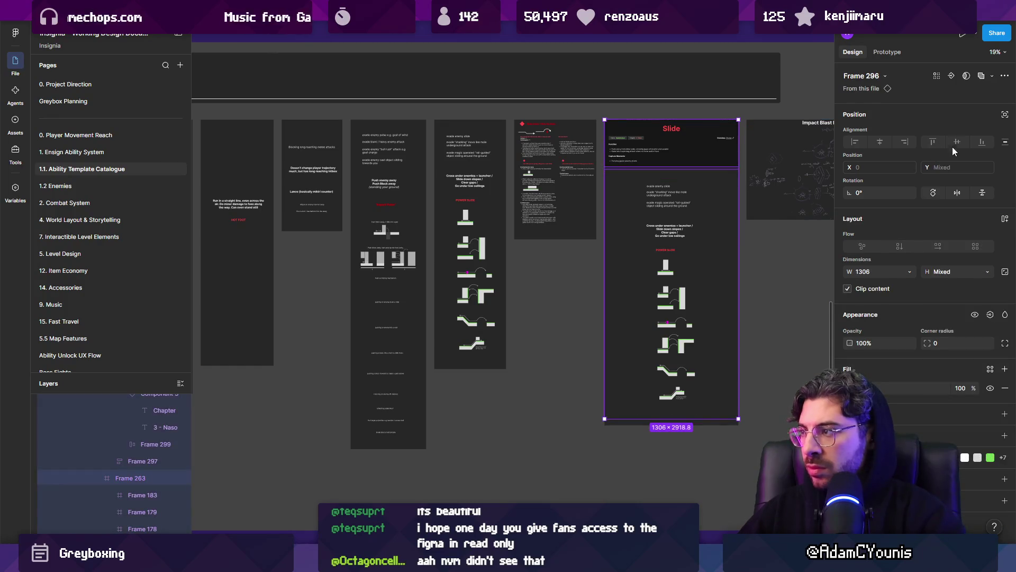
pyautogui.click(670, 169)
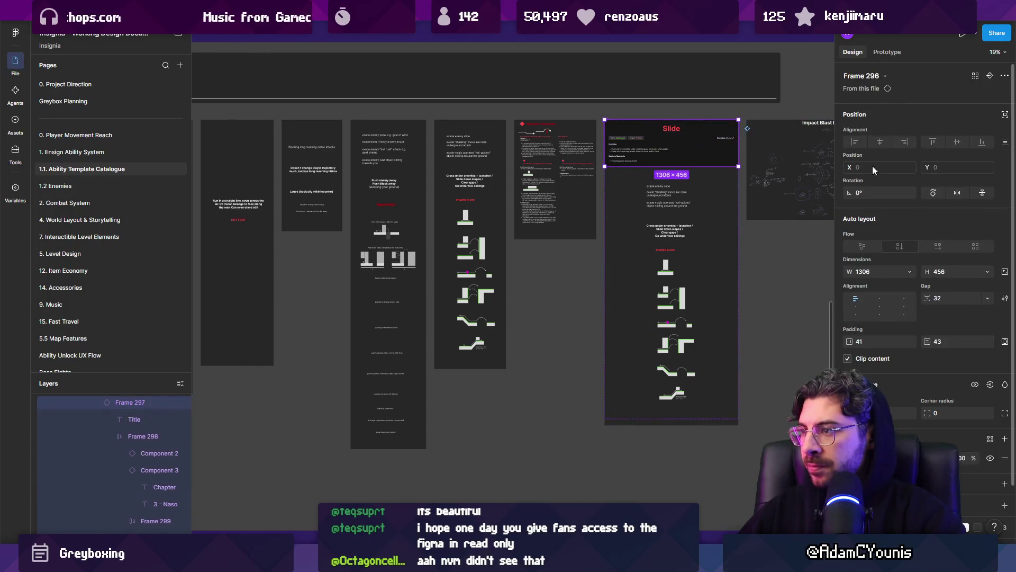
pyautogui.click(909, 271)
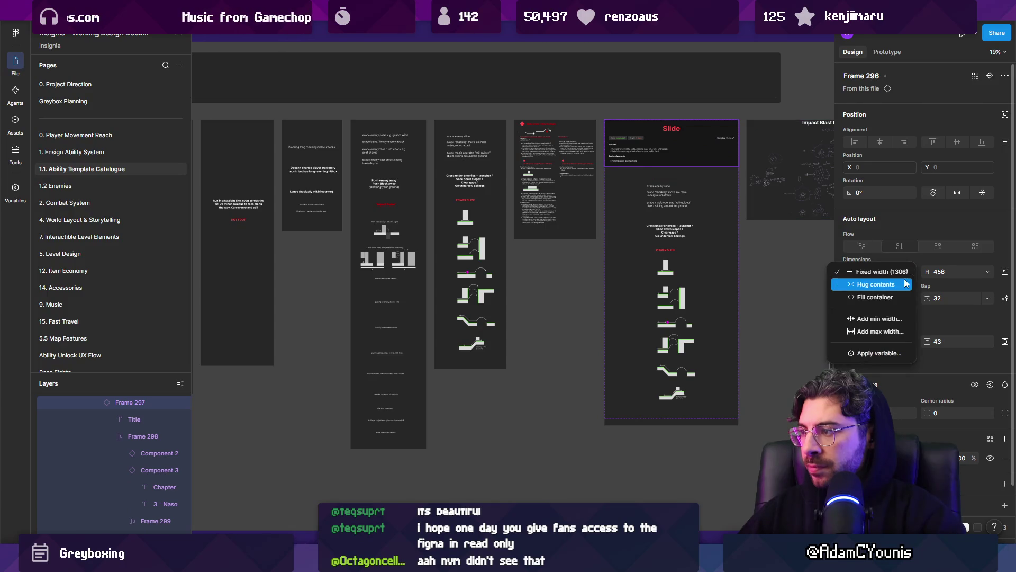
pyautogui.click(894, 300)
pyautogui.press('Tab')
pyautogui.click(909, 257)
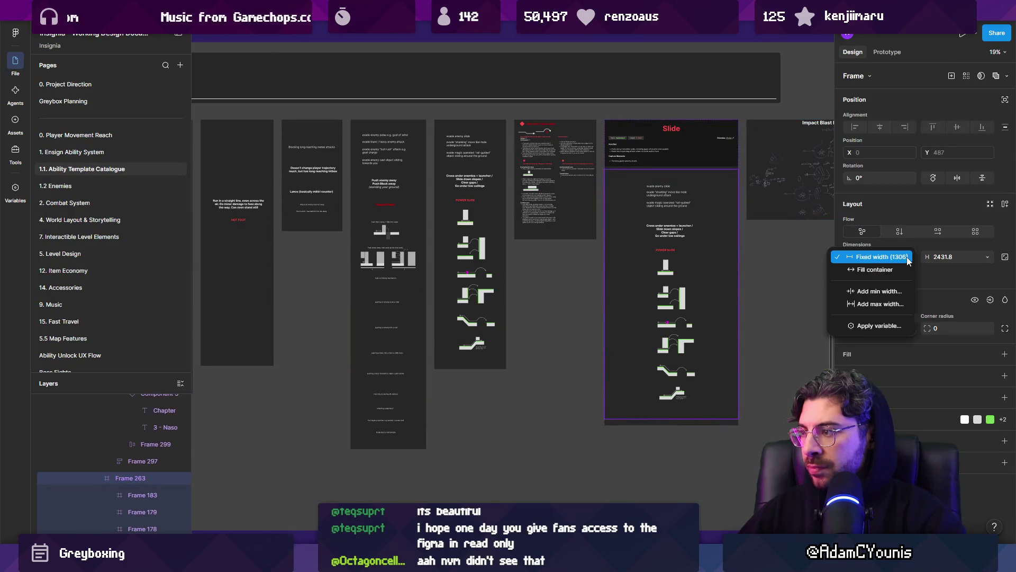
pyautogui.click(900, 270)
# - Resize the Slide card to 1057 wide and select the body's text and diagrams
pyautogui.click(740, 382)
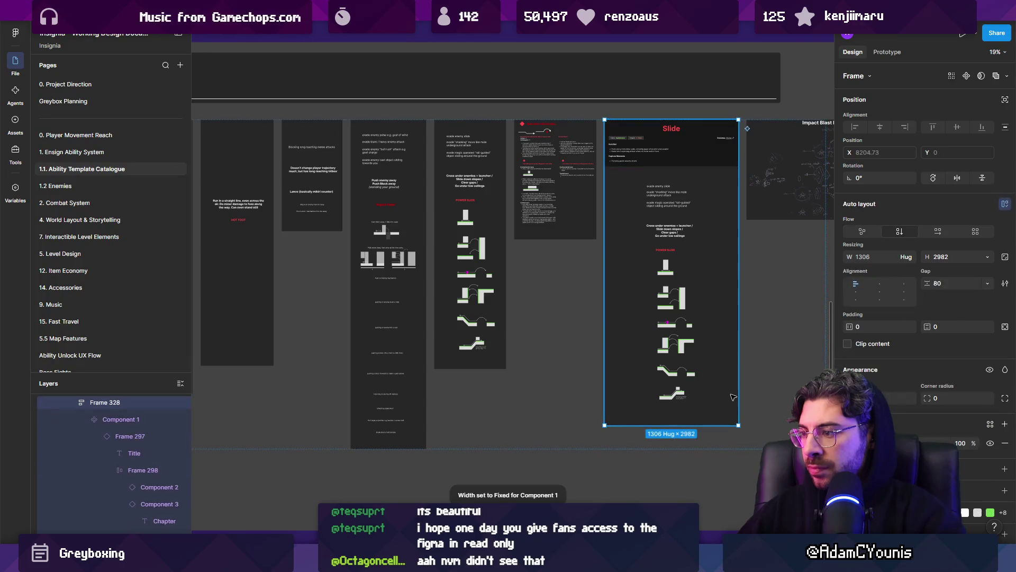
pyautogui.moveTo(740, 382); pyautogui.dragTo(707, 318)
pyautogui.press('Return')
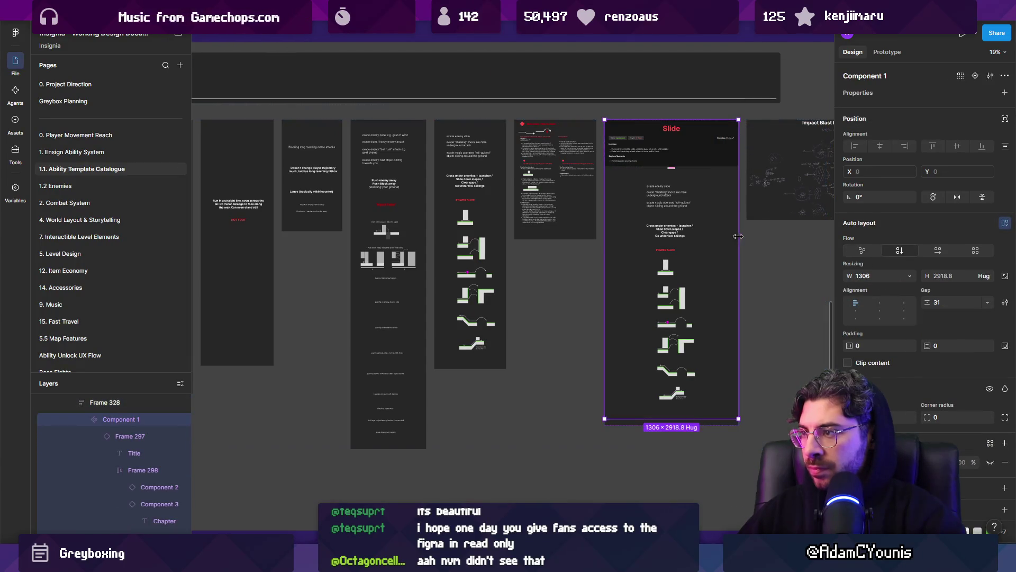
pyautogui.moveTo(721, 235)
pyautogui.mouseDown()
pyautogui.moveTo(735, 235)
pyautogui.moveTo(724, 236)
pyautogui.mouseUp()
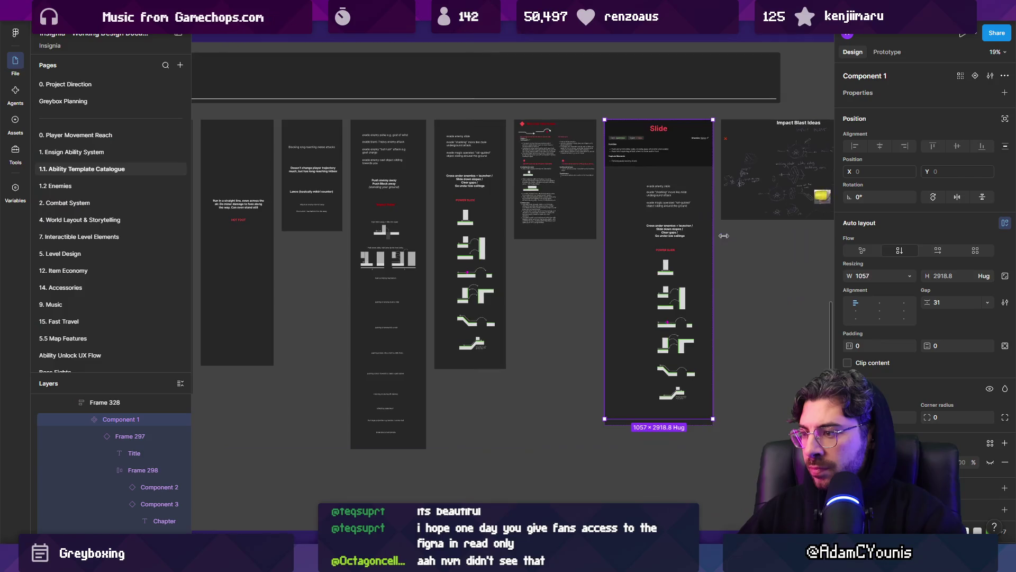
pyautogui.click(687, 240)
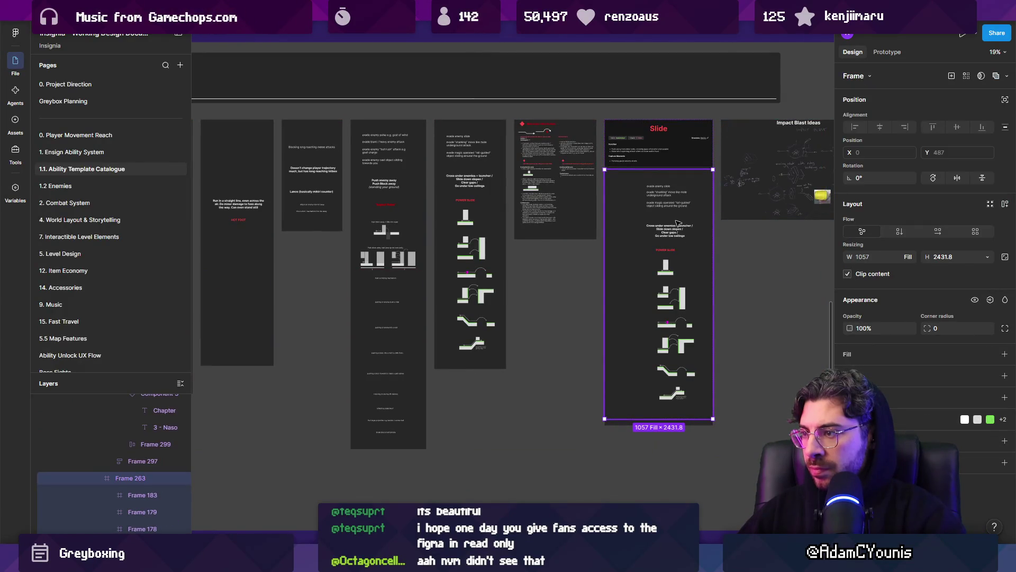
pyautogui.click(670, 204)
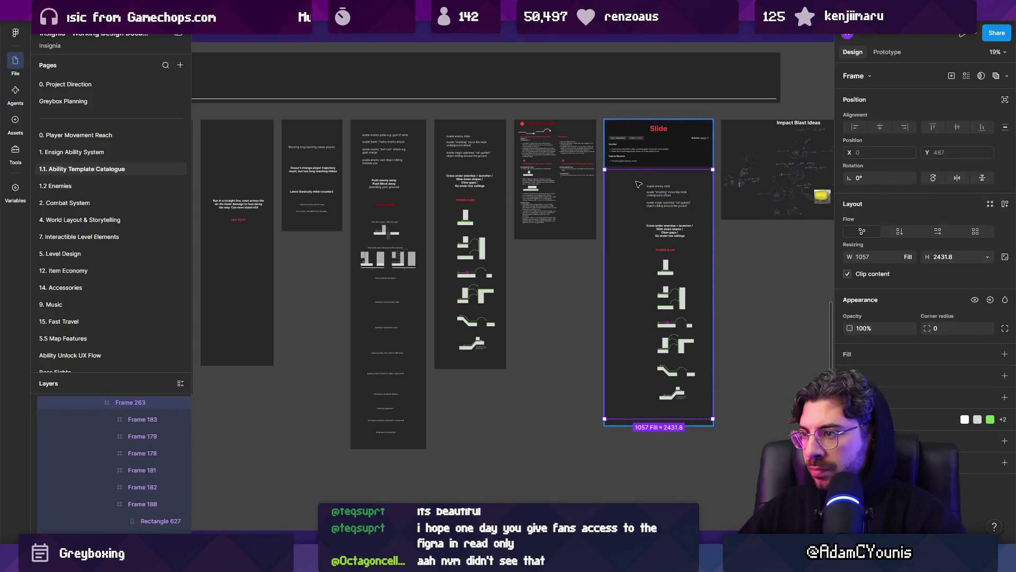
pyautogui.moveTo(642, 187); pyautogui.dragTo(712, 358)
pyautogui.moveTo(627, 174)
pyautogui.mouseDown()
pyautogui.moveTo(701, 367)
pyautogui.moveTo(709, 422)
pyautogui.mouseUp()
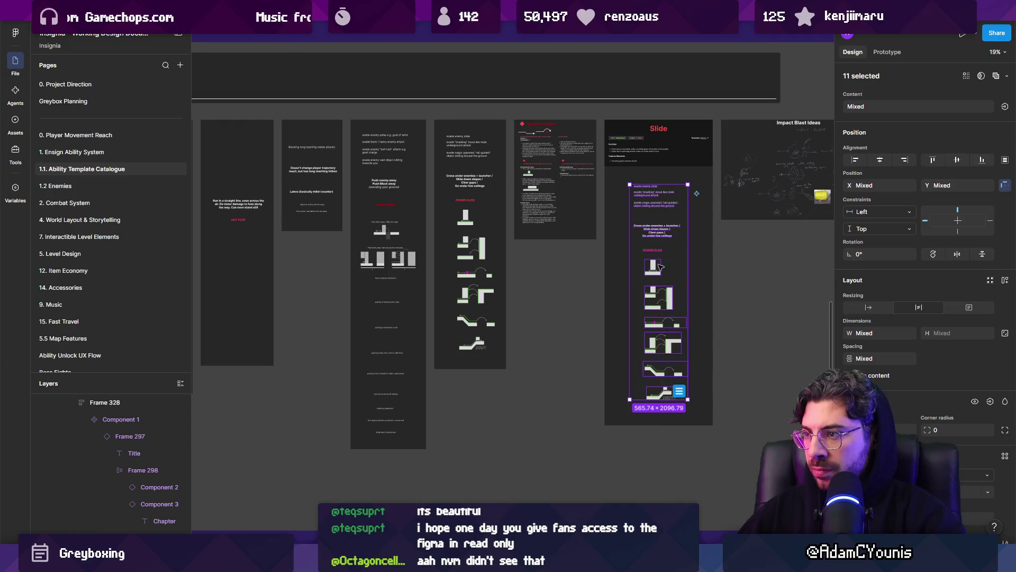
pyautogui.scroll(-3, 391, 328)
# - Set the Slide component's auto layout gap to 0 between header and body
pyautogui.scroll(5, 629, 200)
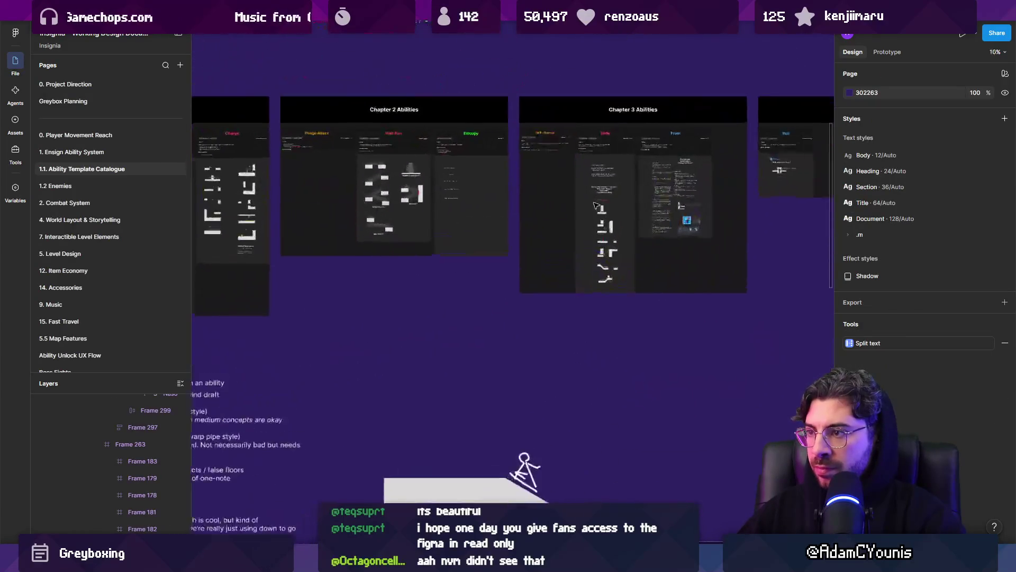
pyautogui.scroll(5, 629, 200)
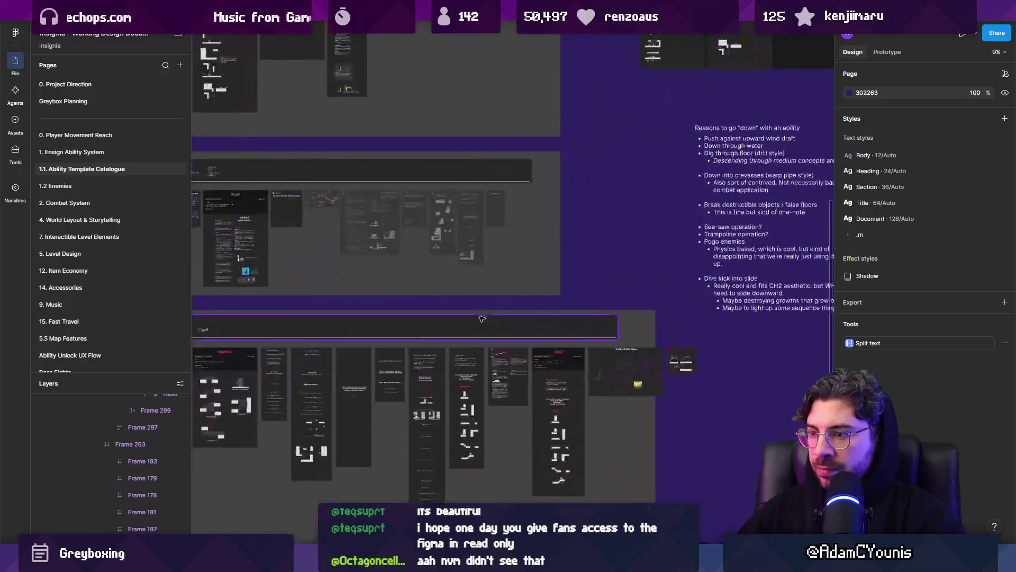
pyautogui.click(646, 295)
pyautogui.click(645, 294)
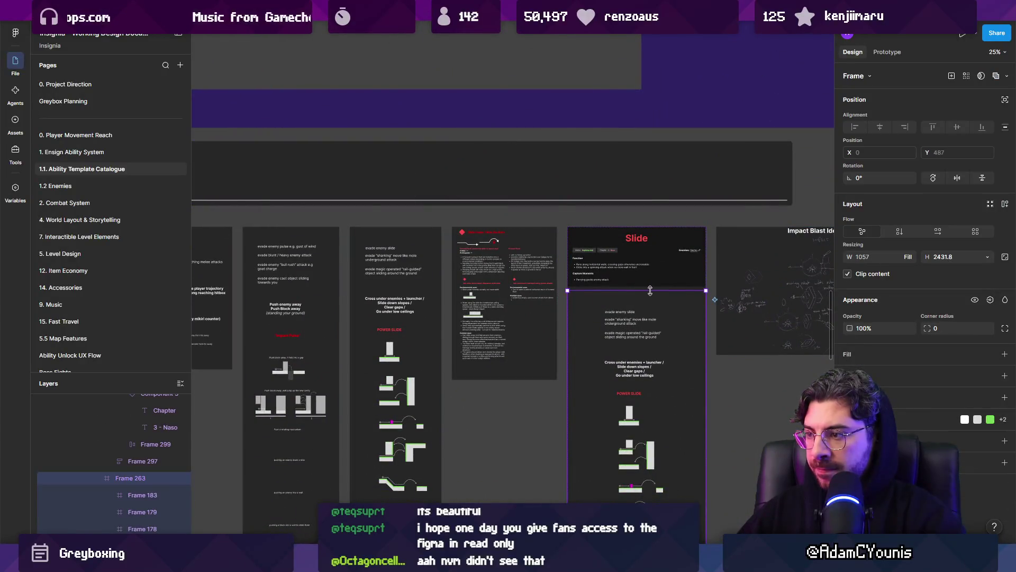
pyautogui.hotkey('shift', 'Return')
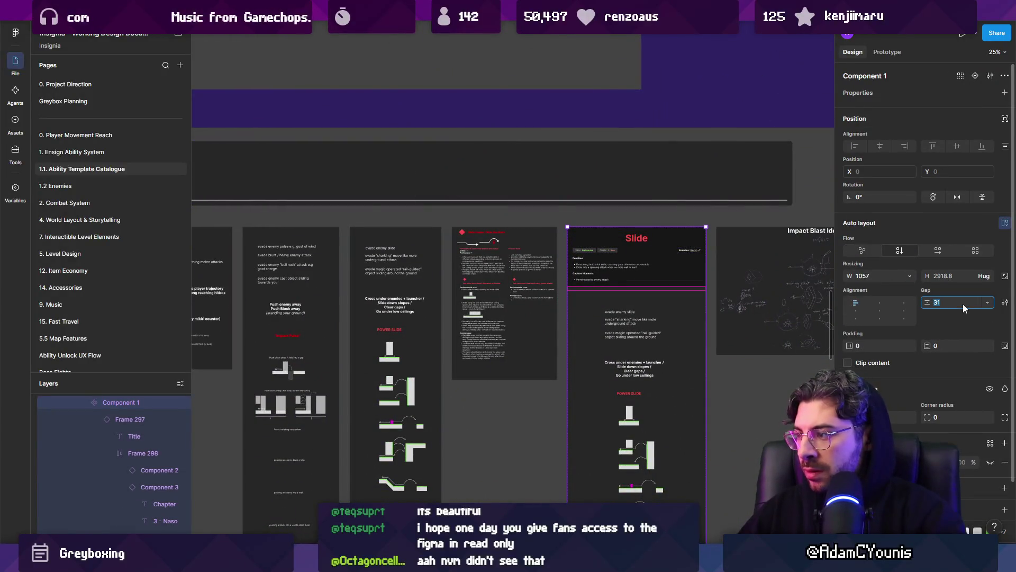
pyautogui.write('0')
pyautogui.press('Return')
pyautogui.press('Escape')
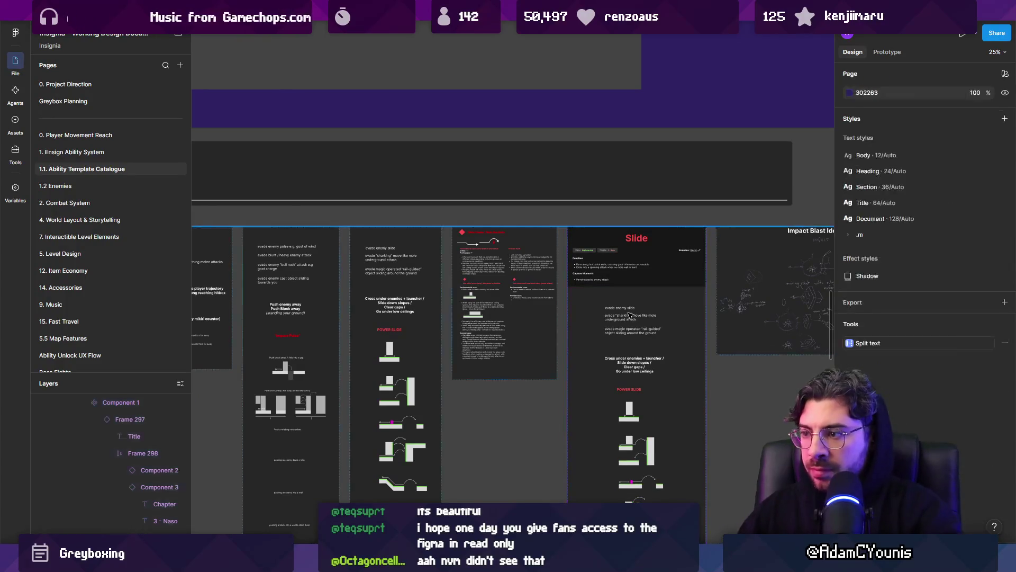
pyautogui.scroll(-6, 634, 309)
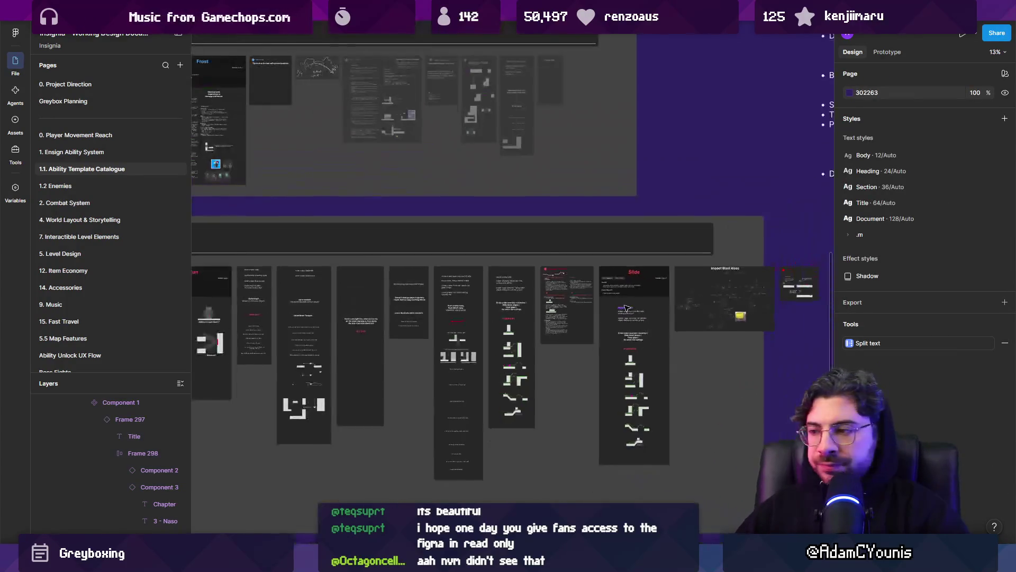
# - Inspect the Red Ensign Abilities row, its Colour Header and the Section 10 container
pyautogui.click(731, 311)
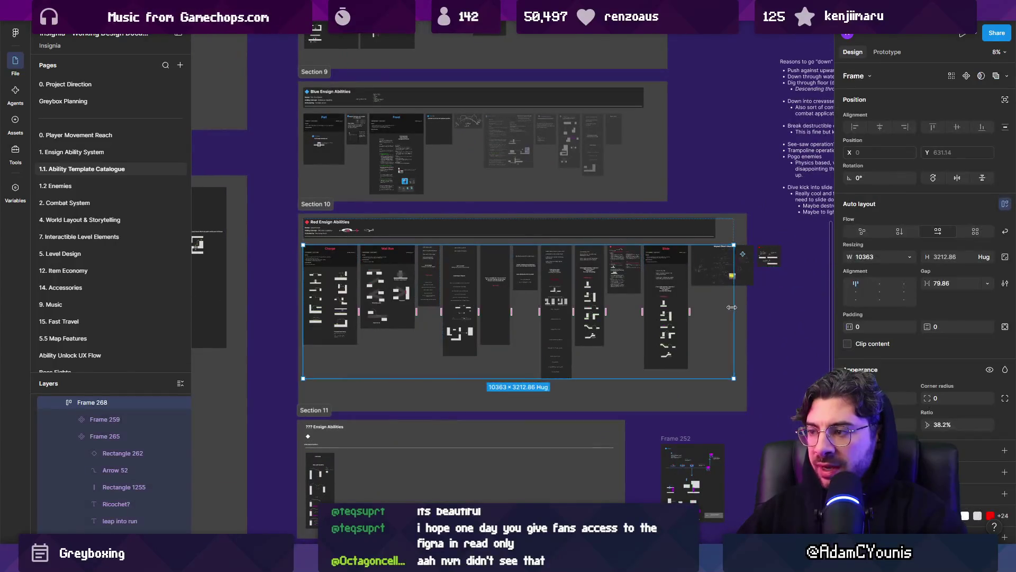
pyautogui.click(711, 239)
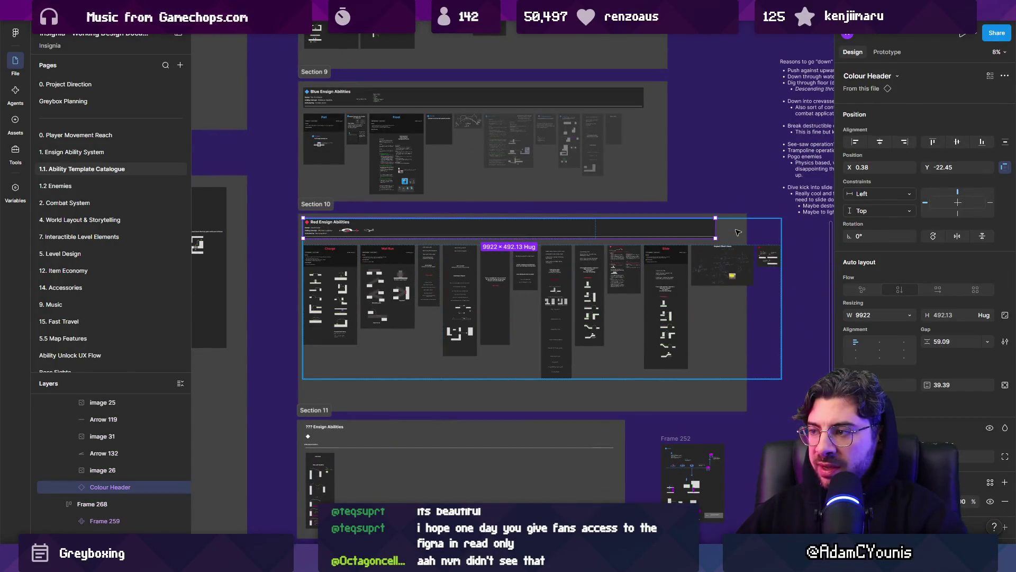
pyautogui.click(741, 377)
pyautogui.click(743, 383)
pyautogui.click(741, 374)
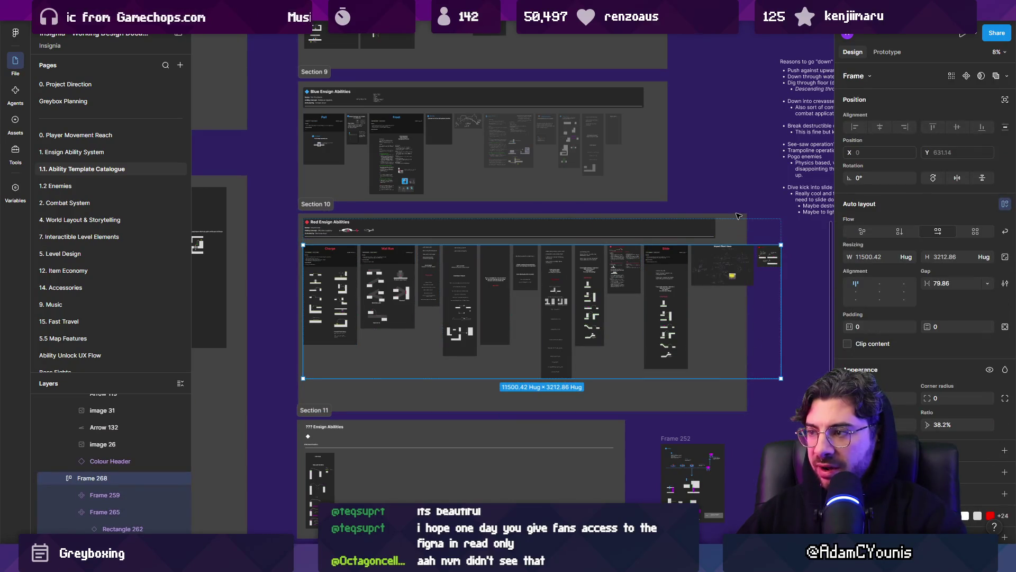
pyautogui.click(744, 242)
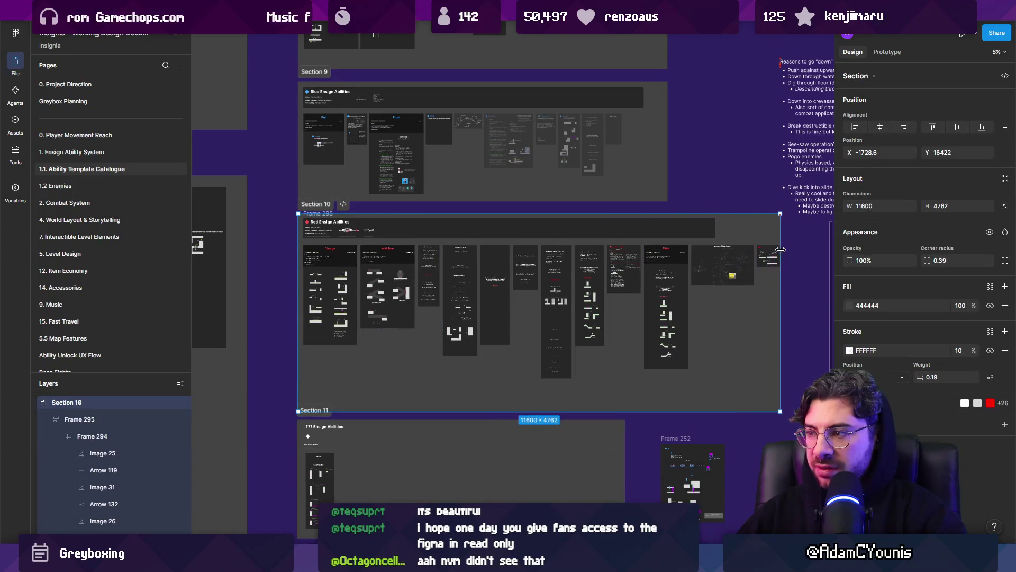
# - Clear the selection and switch to the Unity Insignia Graph window
pyautogui.click(710, 237)
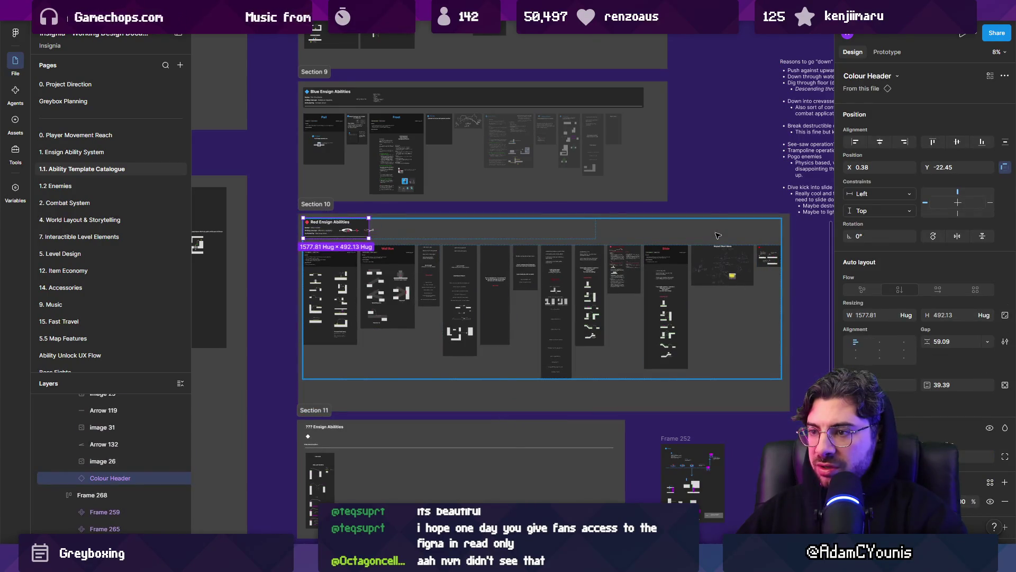
pyautogui.press('Escape')
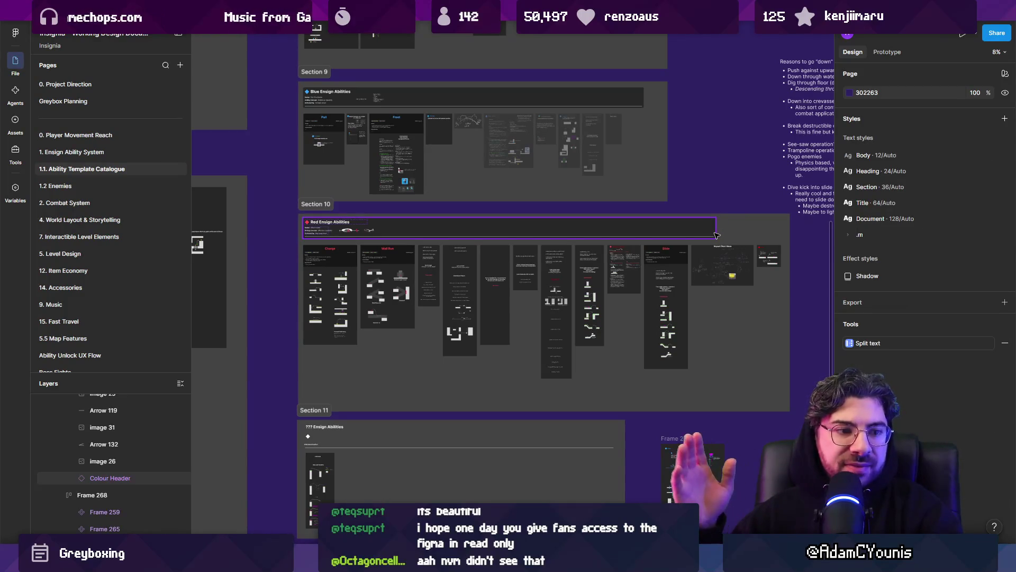
pyautogui.hotkey('alt', 'Tab')
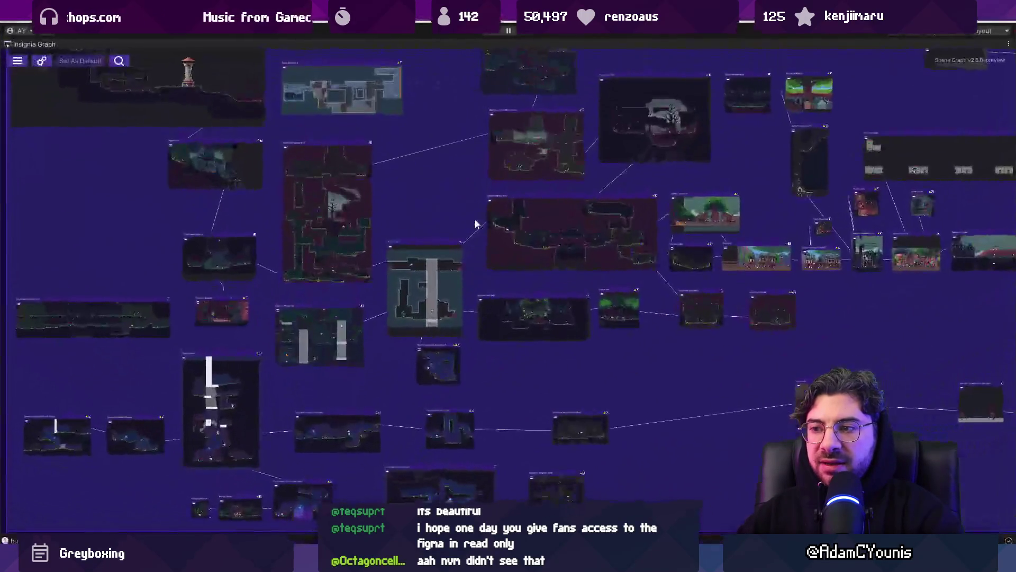
# - Zoom and pan around the Insignia Graph to inspect the linked level nodes
pyautogui.scroll(-3, 399, 210)
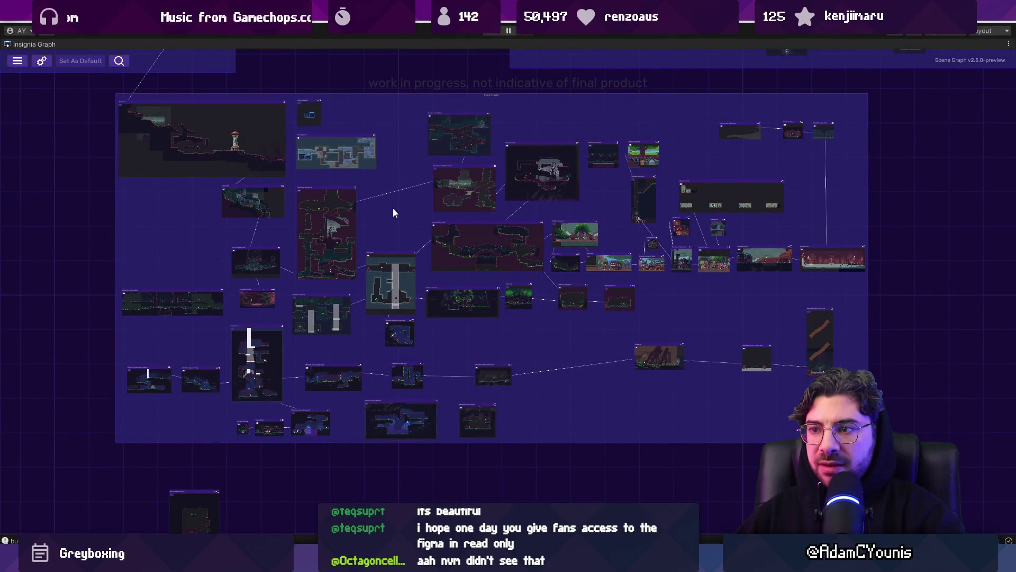
pyautogui.scroll(-2, 516, 347)
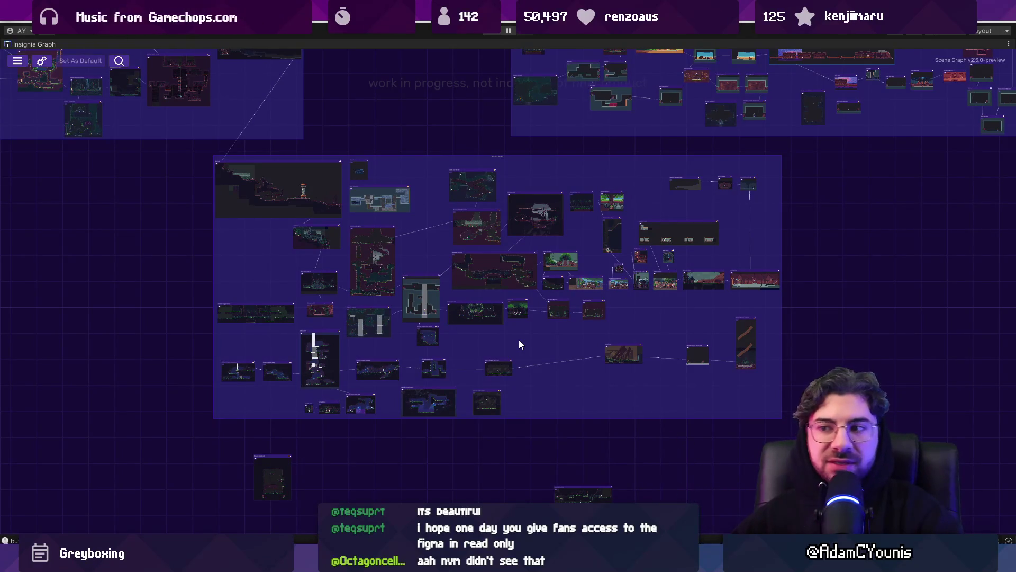
pyautogui.moveTo(487, 249); pyautogui.dragTo(288, 258)
pyautogui.scroll(5, 282, 327)
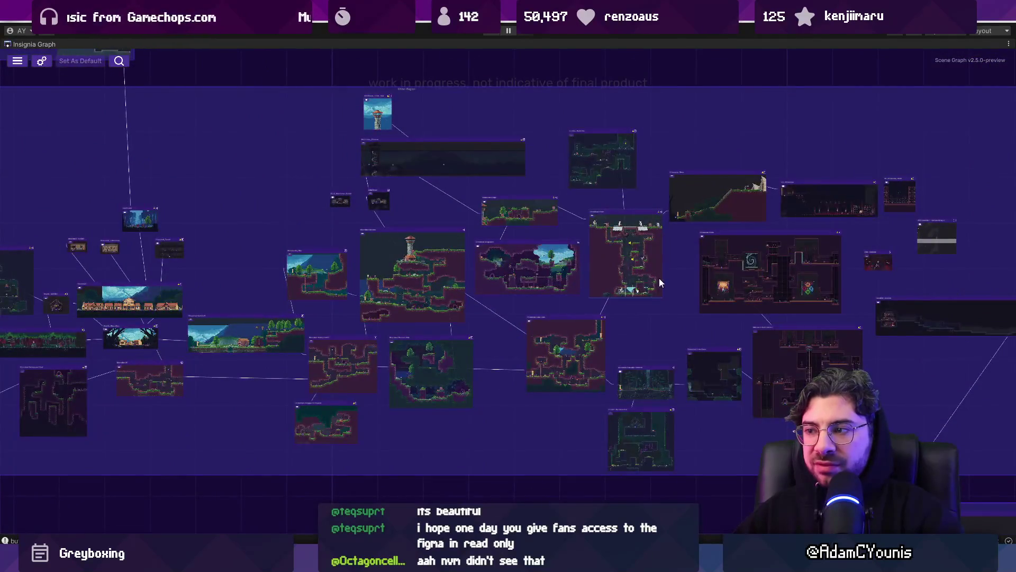
pyautogui.scroll(5, 660, 280)
pyautogui.scroll(-3, 534, 226)
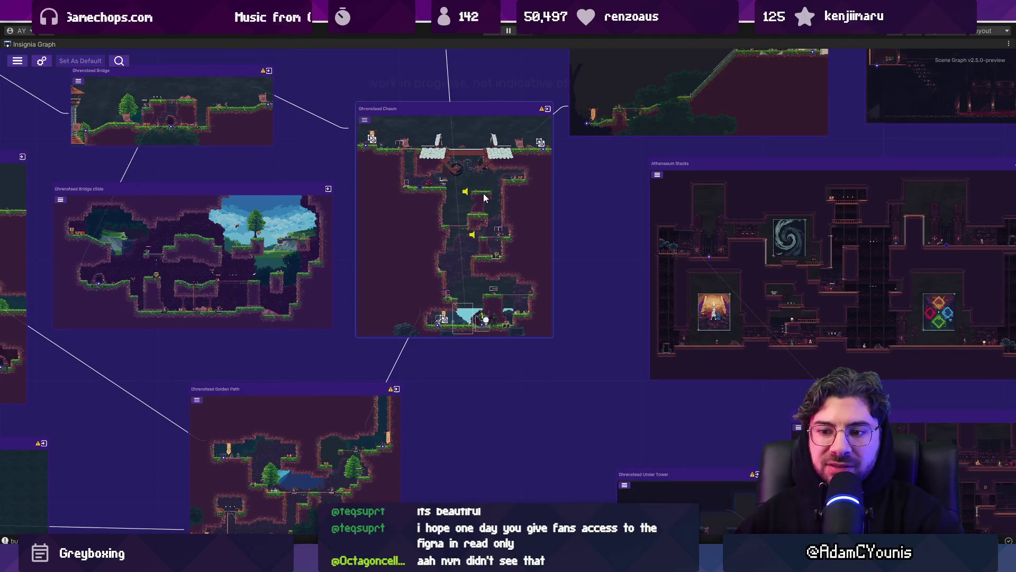
pyautogui.scroll(3, 484, 198)
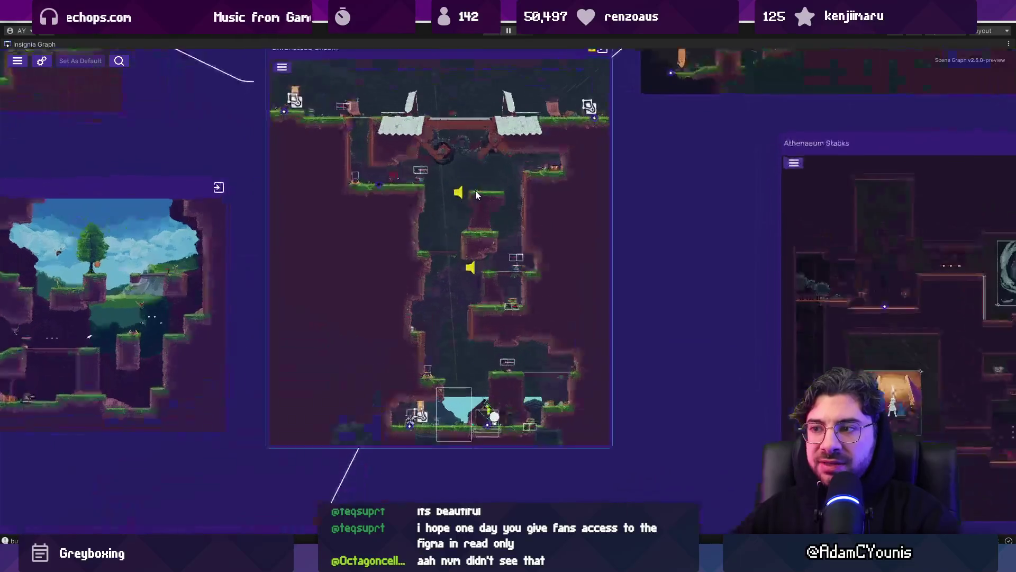
pyautogui.scroll(-1, 489, 317)
pyautogui.scroll(-4, 405, 314)
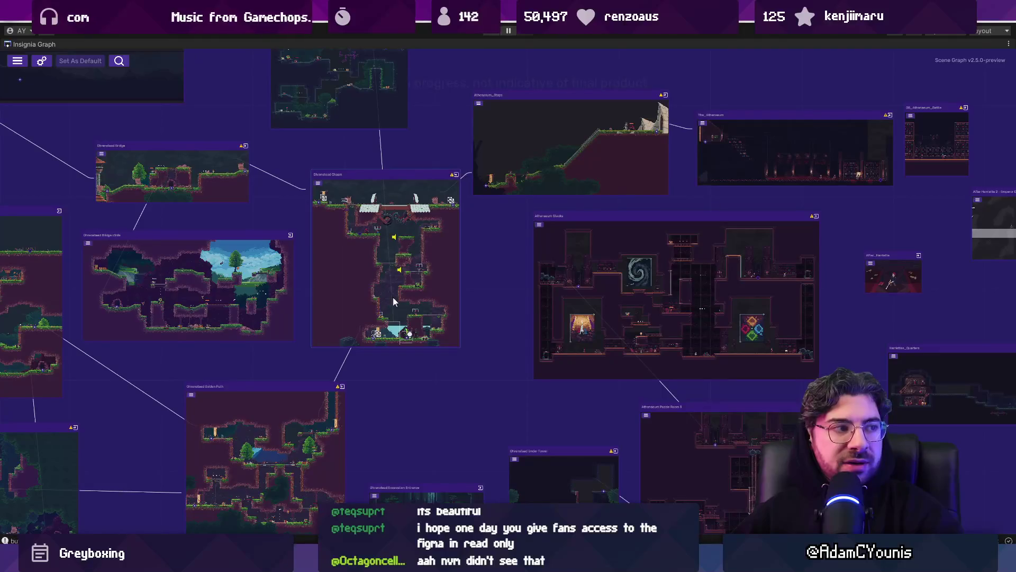
pyautogui.scroll(-1, 431, 227)
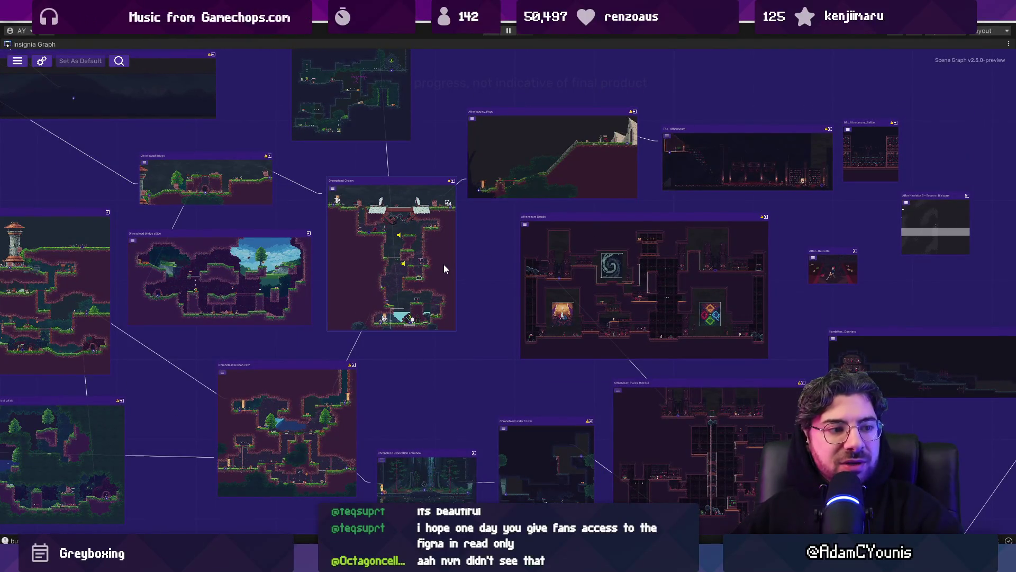
pyautogui.scroll(2, 403, 260)
pyautogui.scroll(3, 442, 292)
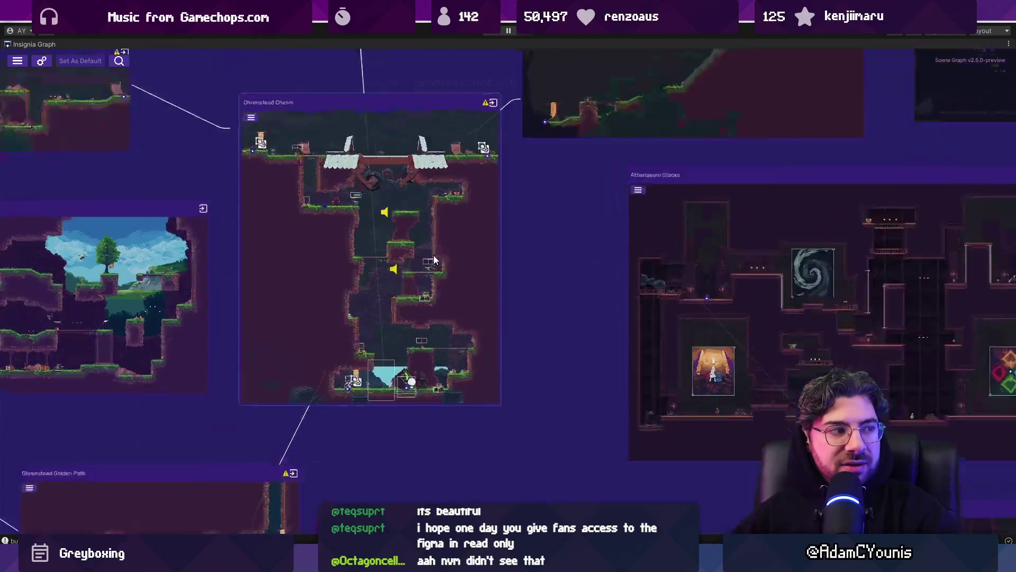
pyautogui.scroll(-3, 341, 272)
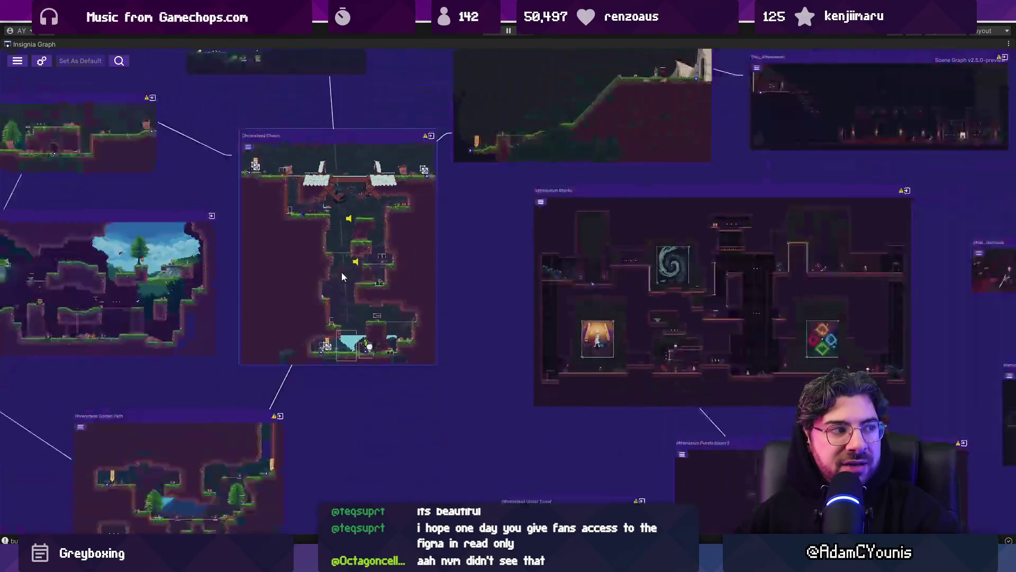
pyautogui.scroll(-2, 315, 281)
pyautogui.scroll(-2, 326, 261)
pyautogui.scroll(8, 295, 300)
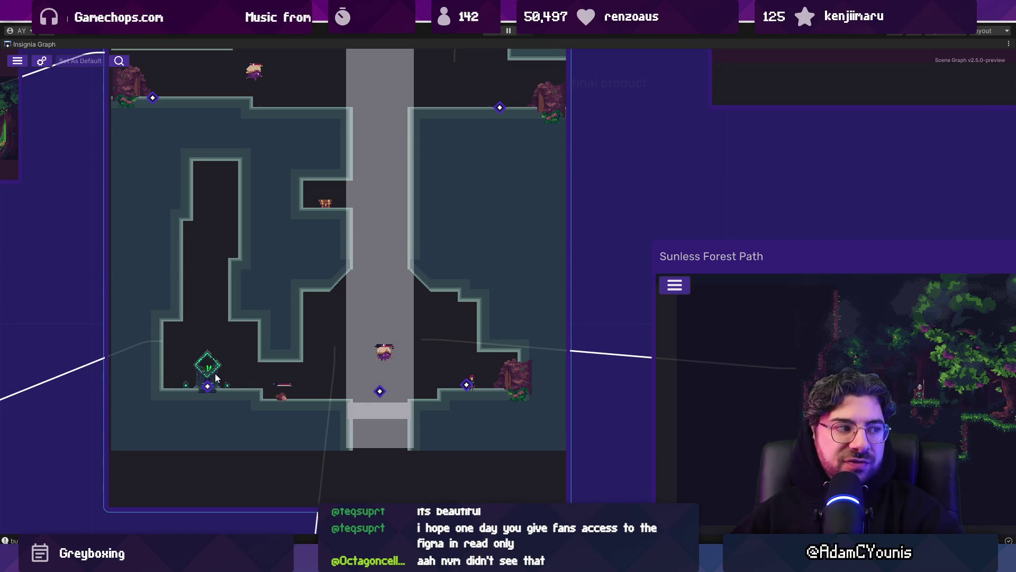
pyautogui.scroll(-4, 408, 249)
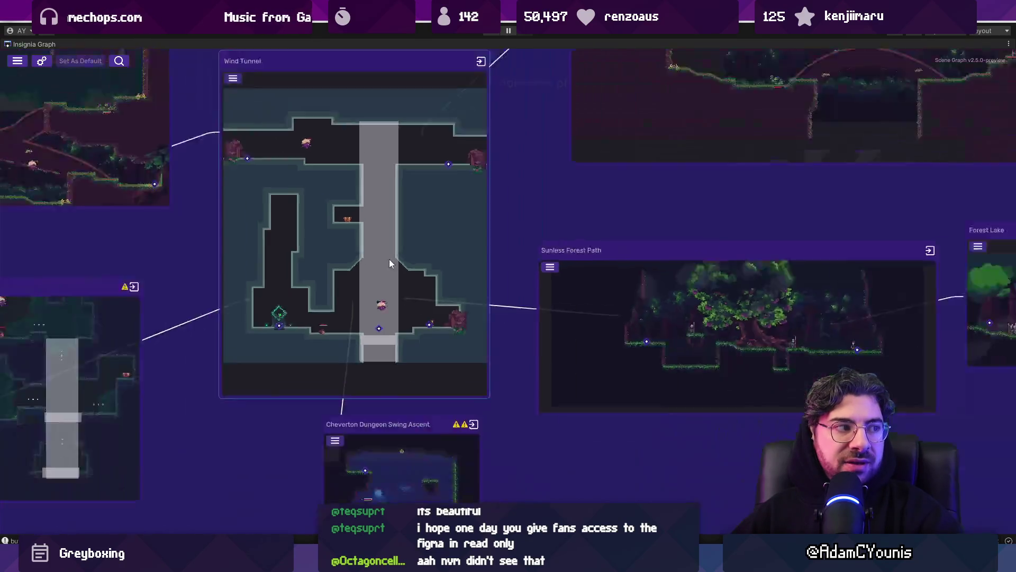
pyautogui.scroll(-3, 417, 260)
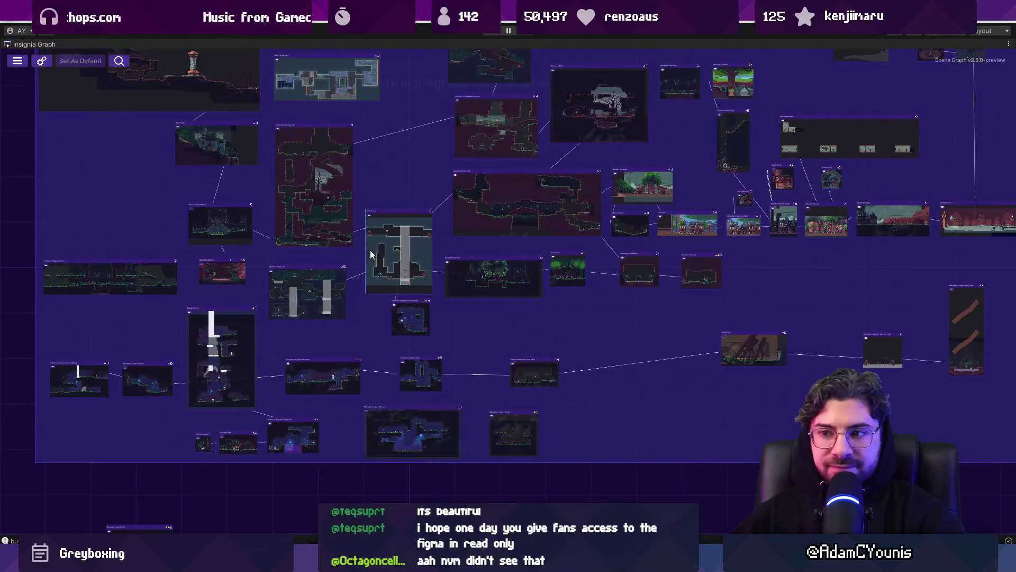
pyautogui.scroll(5, 416, 208)
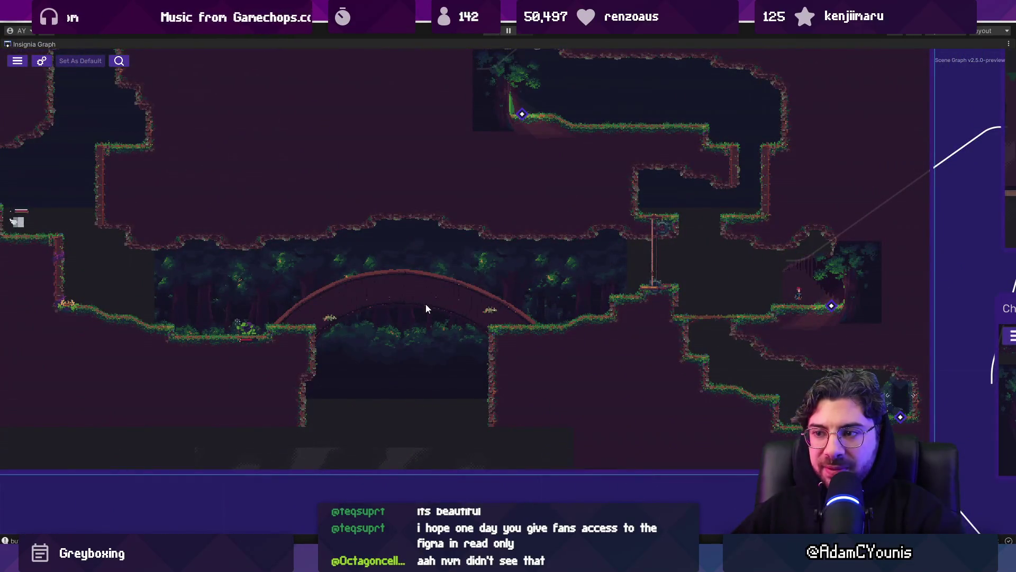
pyautogui.scroll(-4, 425, 304)
pyautogui.scroll(4, 332, 281)
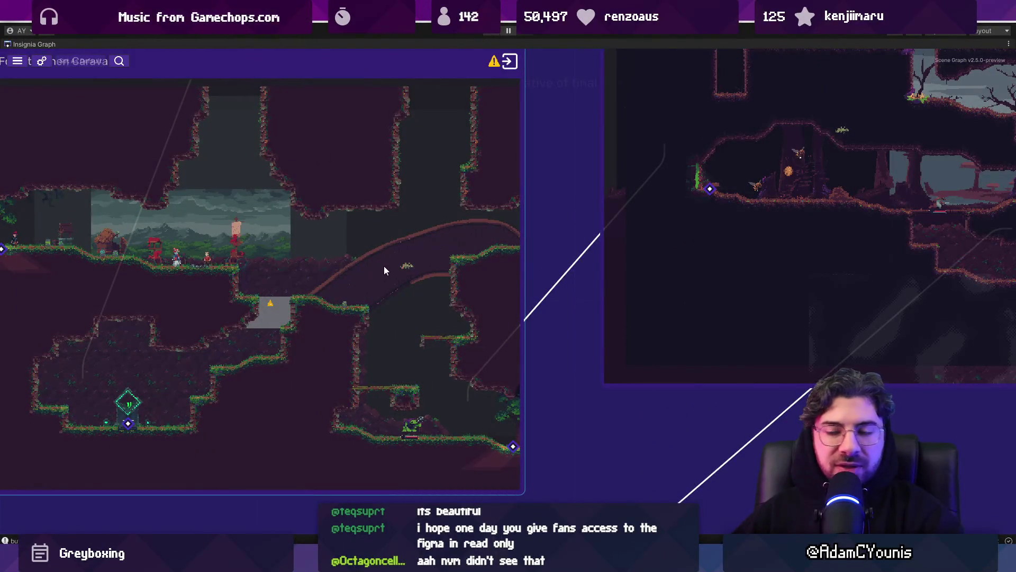
pyautogui.scroll(-5, 383, 266)
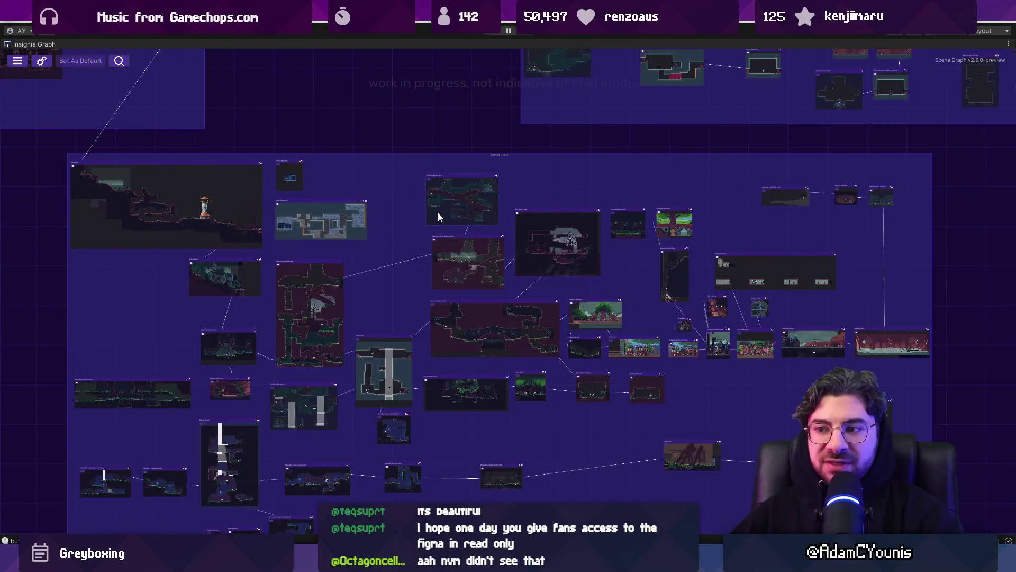
pyautogui.scroll(-3, 413, 235)
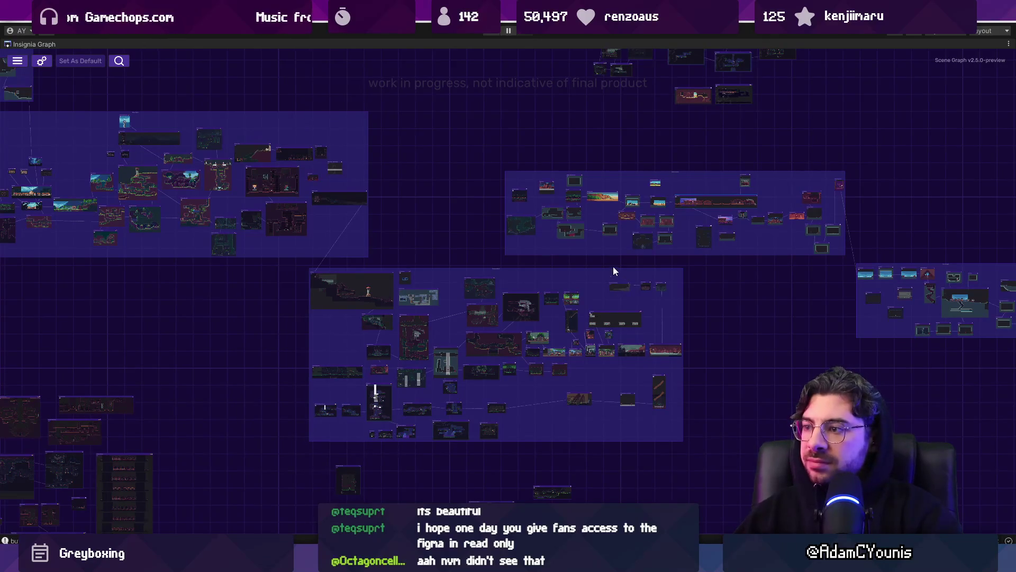
# - Pan across to other groups of levels, then return to Figma
pyautogui.moveTo(613, 266); pyautogui.dragTo(507, 268)
pyautogui.scroll(3, 570, 225)
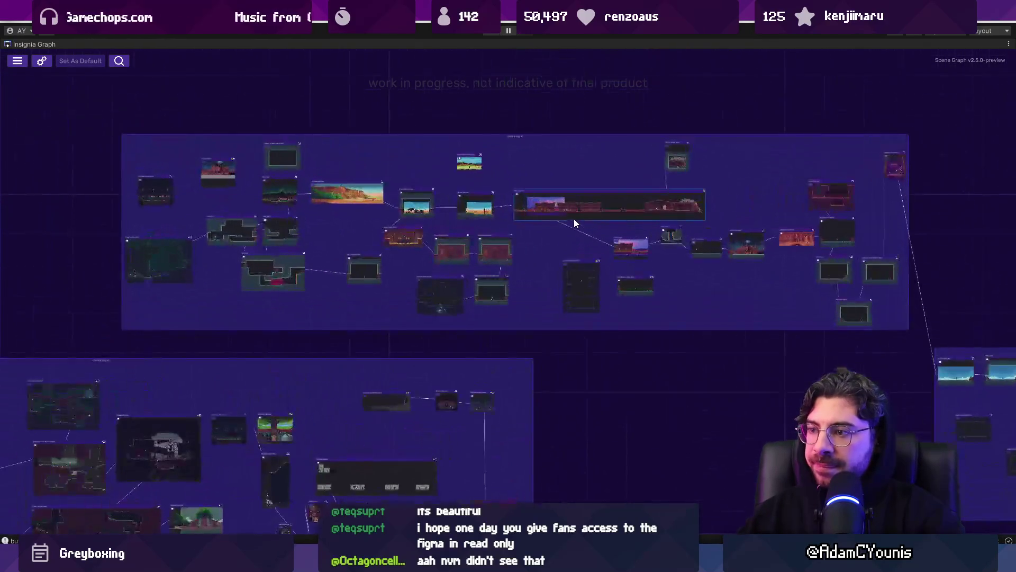
pyautogui.scroll(3, 402, 230)
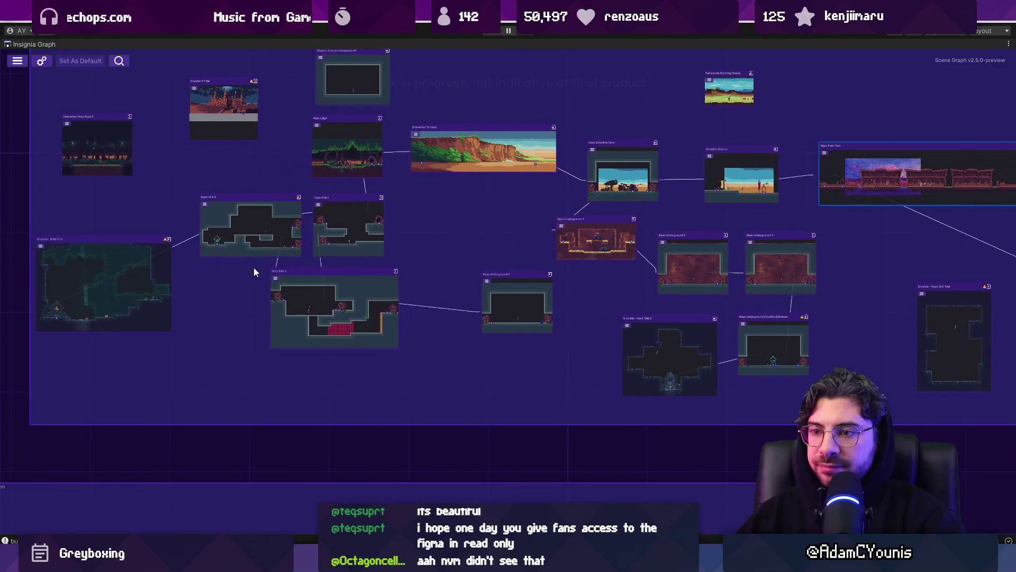
pyautogui.scroll(5, 264, 229)
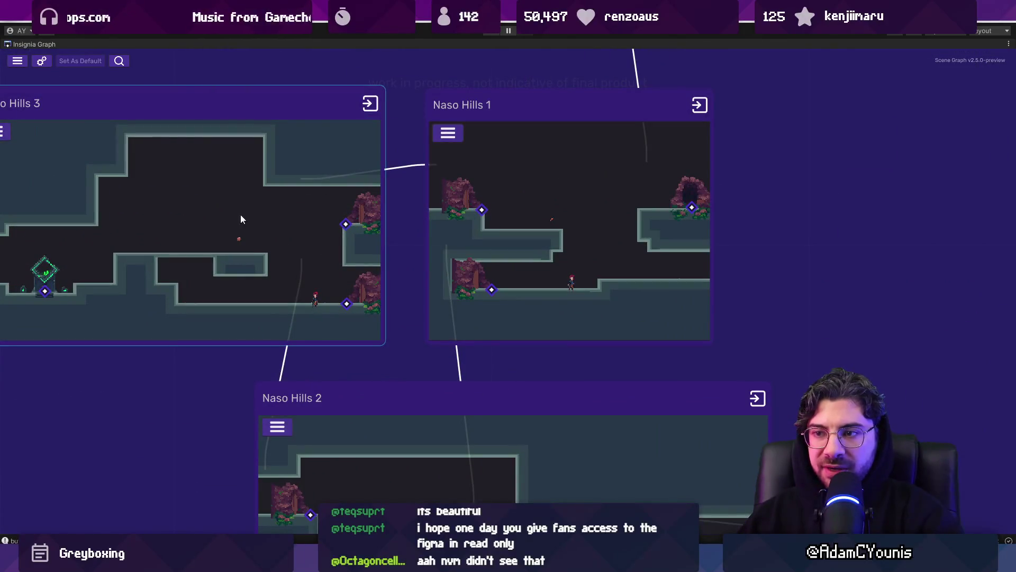
pyautogui.scroll(-5, 232, 241)
pyautogui.scroll(-4, 593, 316)
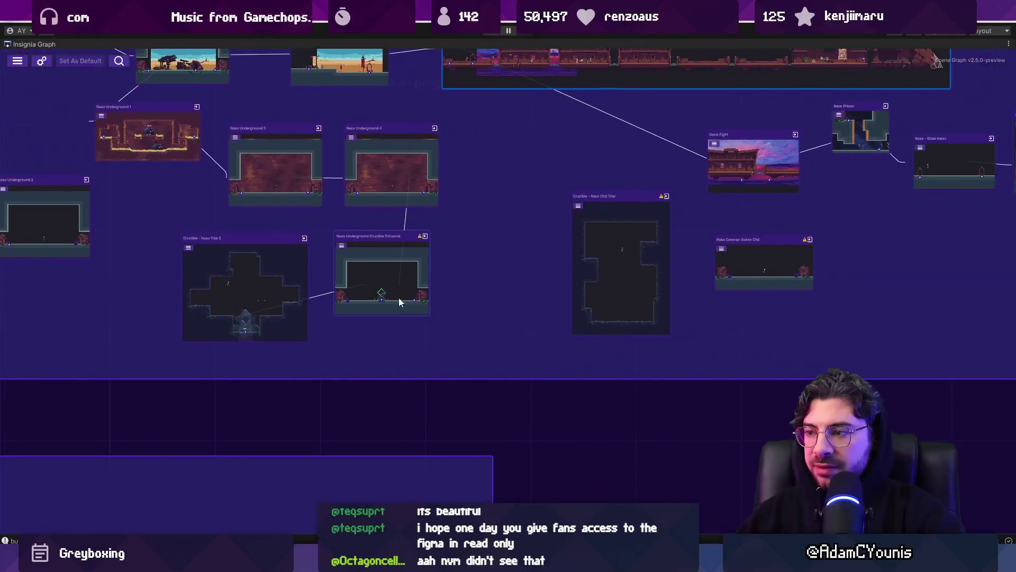
pyautogui.scroll(1, 485, 233)
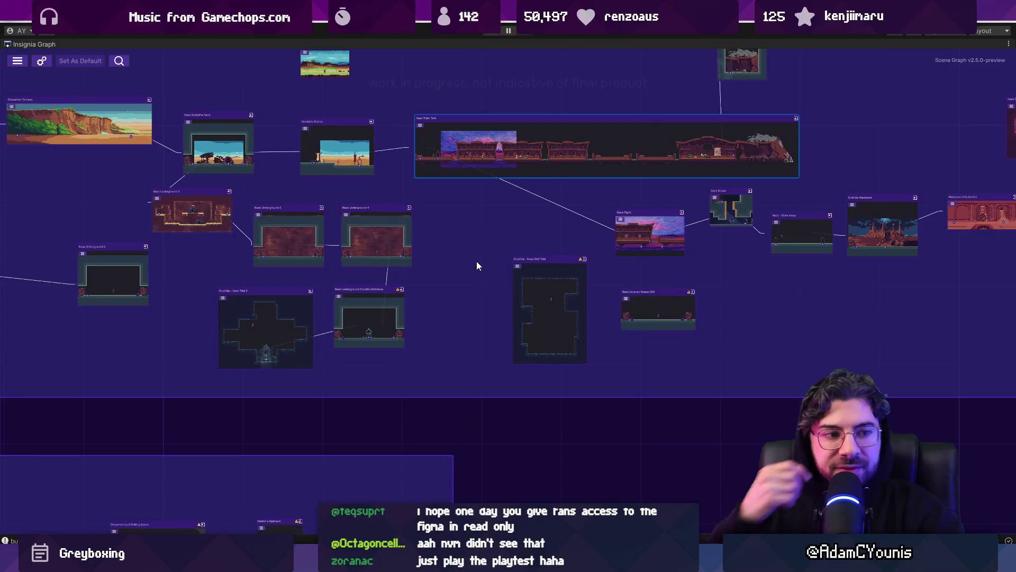
pyautogui.scroll(-3, 477, 262)
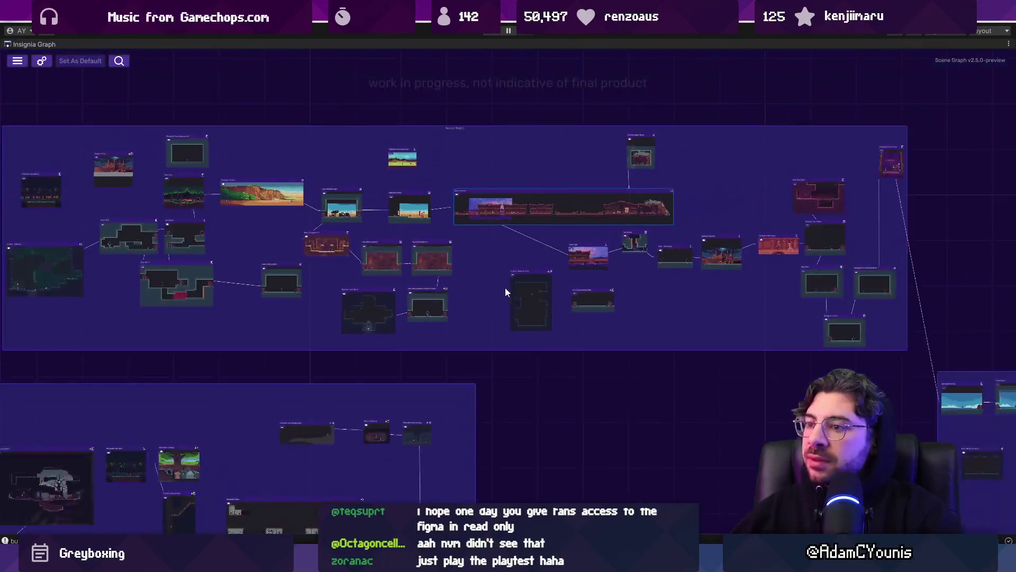
pyautogui.hotkey('alt', 'Tab')
pyautogui.hotkey('alt', 'Tab')
pyautogui.hotkey('alt', 'Tab')
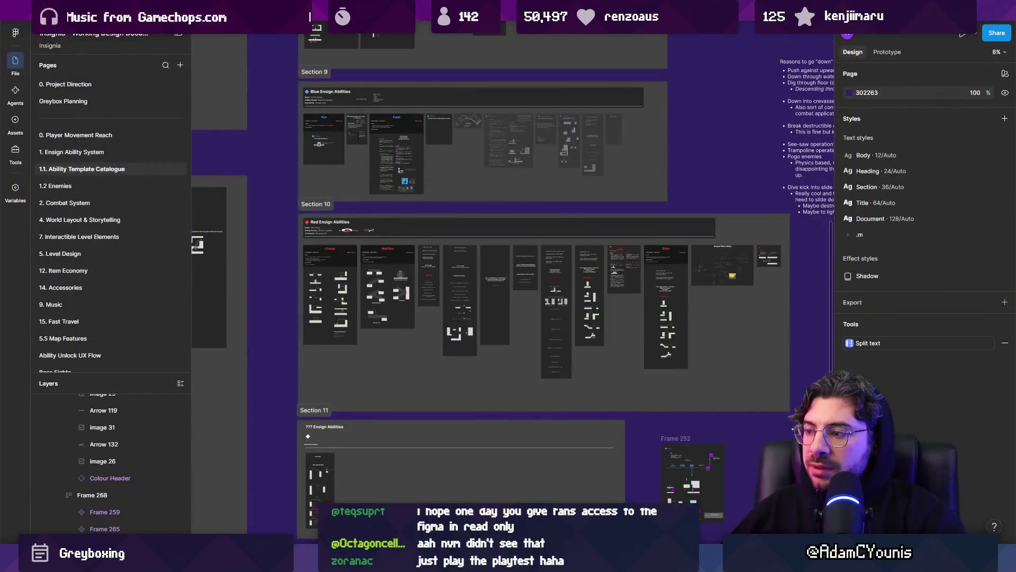
# - Stretch the Section 7 Yellow Ensign Abilities card row (Frame 240) to 2944 tall
pyautogui.scroll(10, 479, 365)
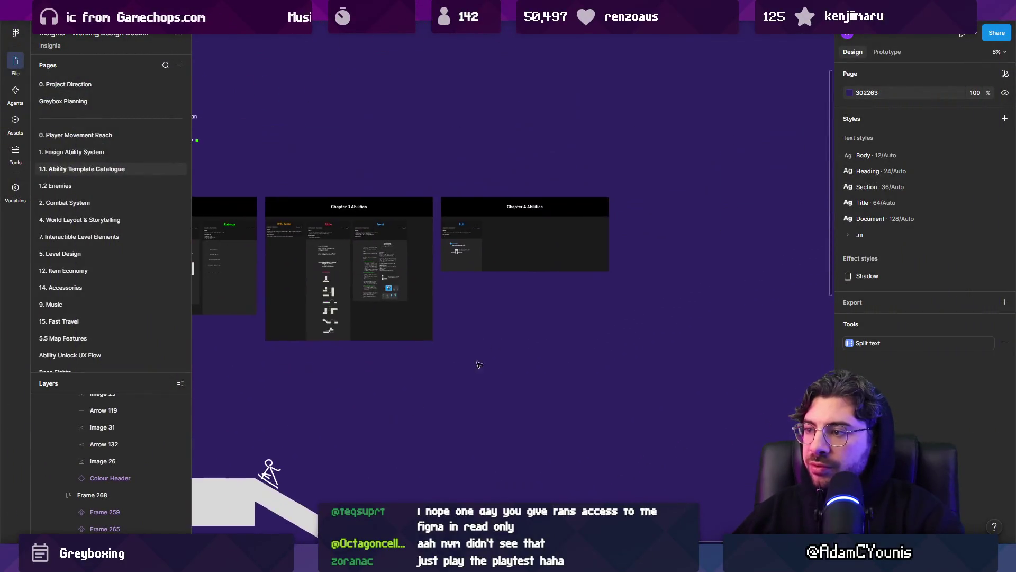
pyautogui.scroll(3, 486, 254)
pyautogui.scroll(-5, 639, 293)
pyautogui.scroll(-5, 476, 296)
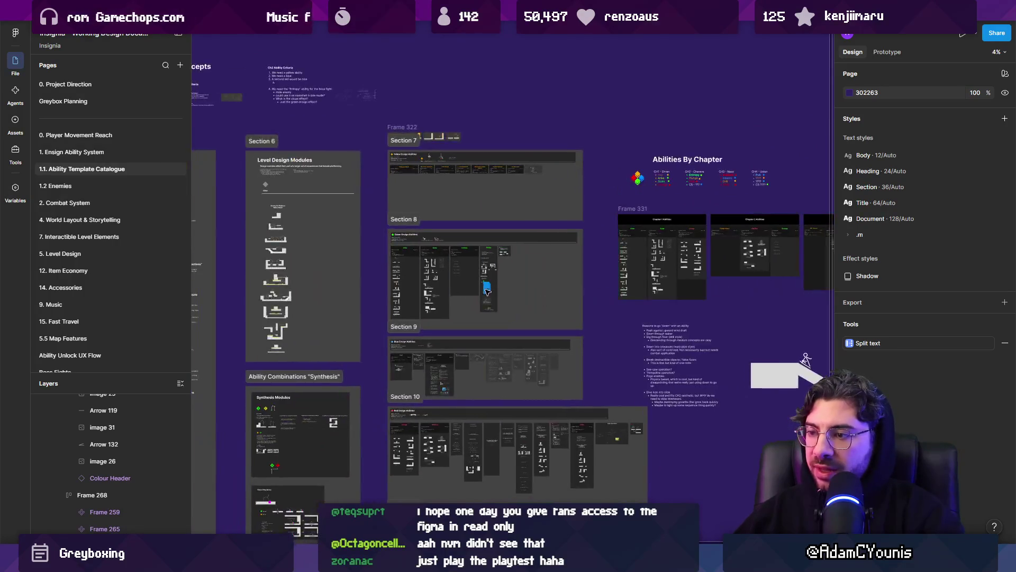
pyautogui.scroll(6, 463, 306)
pyautogui.scroll(1, 468, 312)
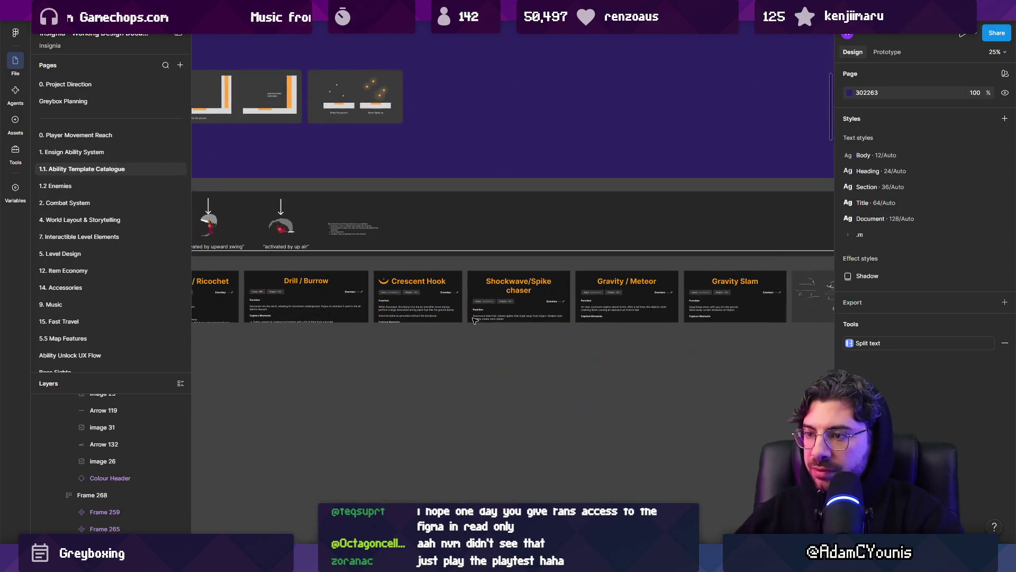
pyautogui.click(456, 319)
pyautogui.scroll(-4, 476, 330)
pyautogui.moveTo(481, 328); pyautogui.dragTo(486, 457)
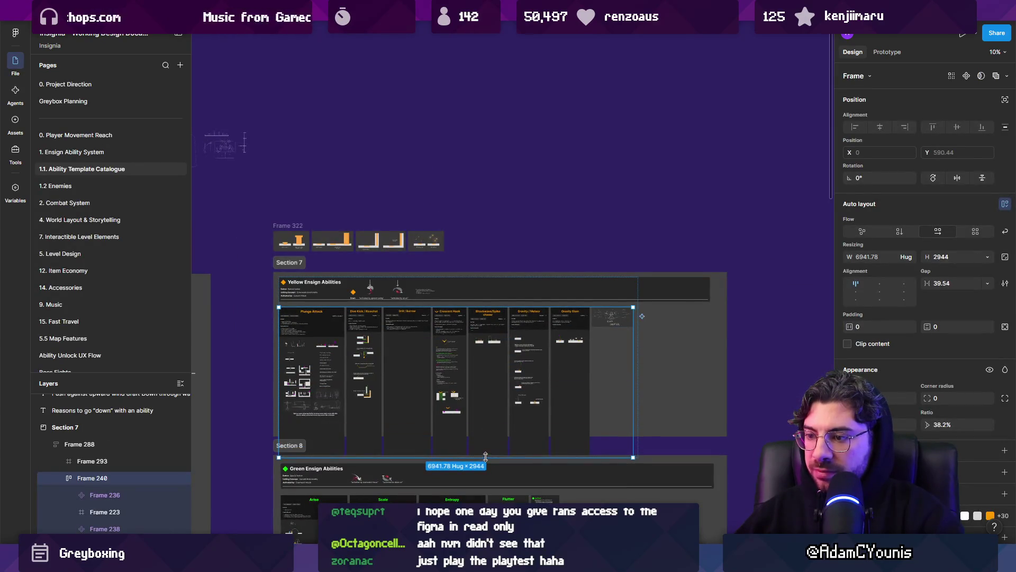
# - Restore the taller Yellow Ensign ability row and set its height to Hug contents
pyautogui.hotkey('ctrl', 'z')
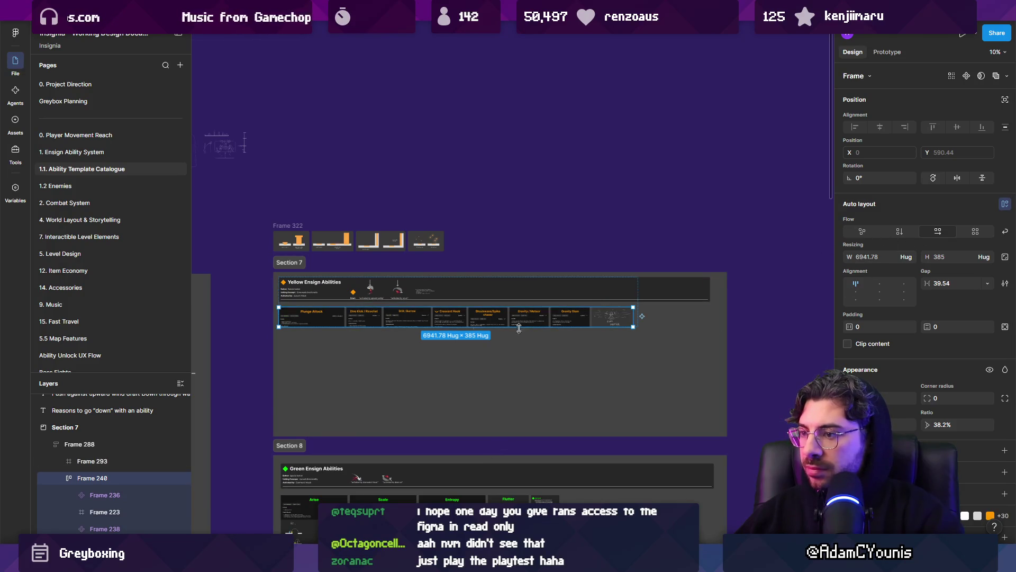
pyautogui.click(317, 329)
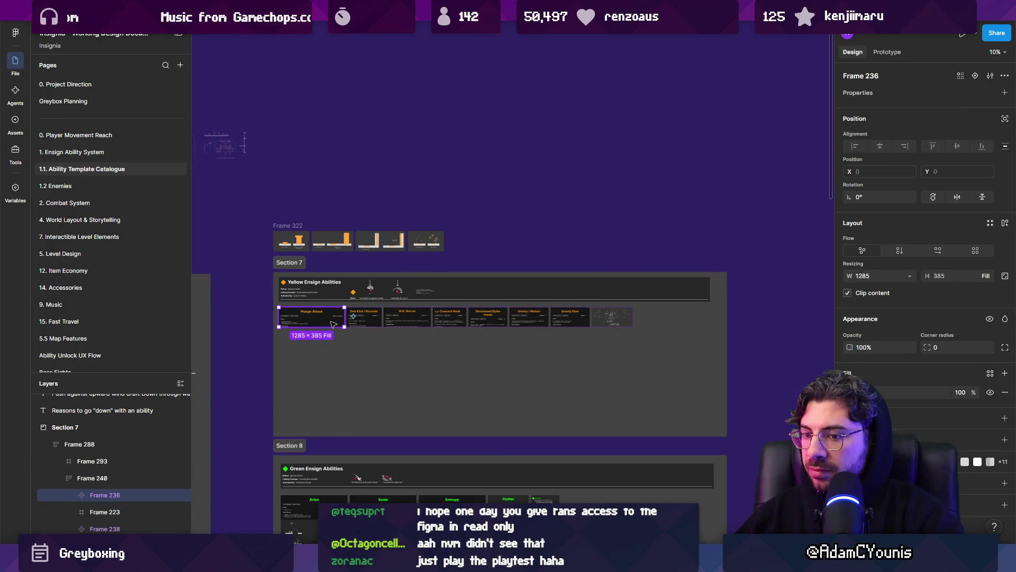
pyautogui.hotkey('ctrl', 'shift', 'z')
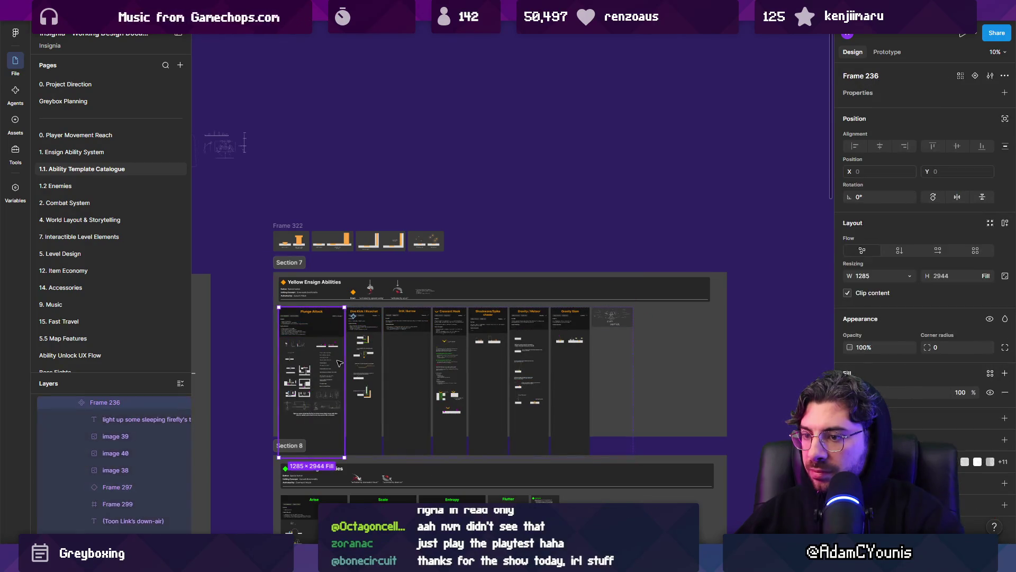
pyautogui.hotkey('shift', 'Return')
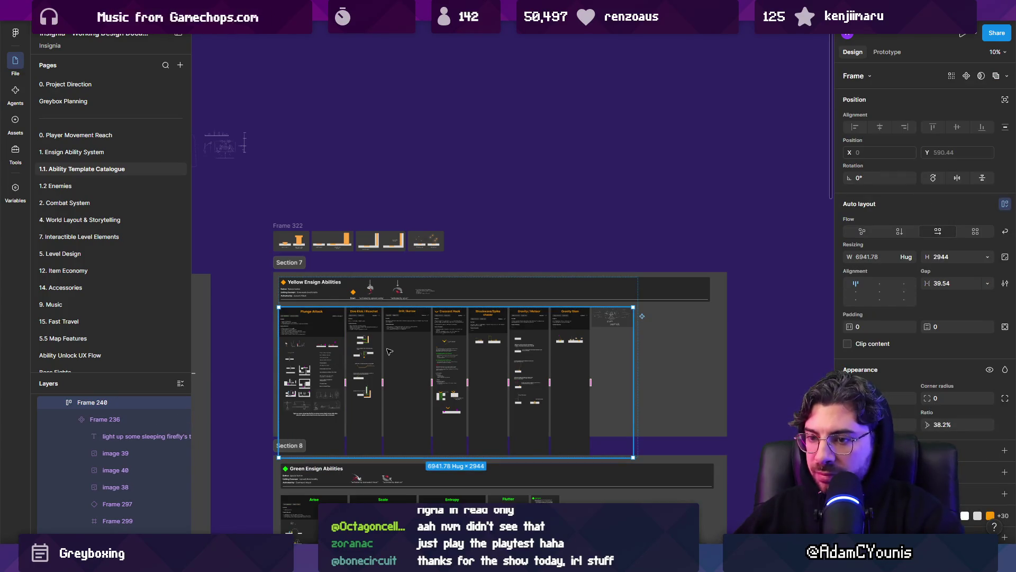
pyautogui.click(985, 257)
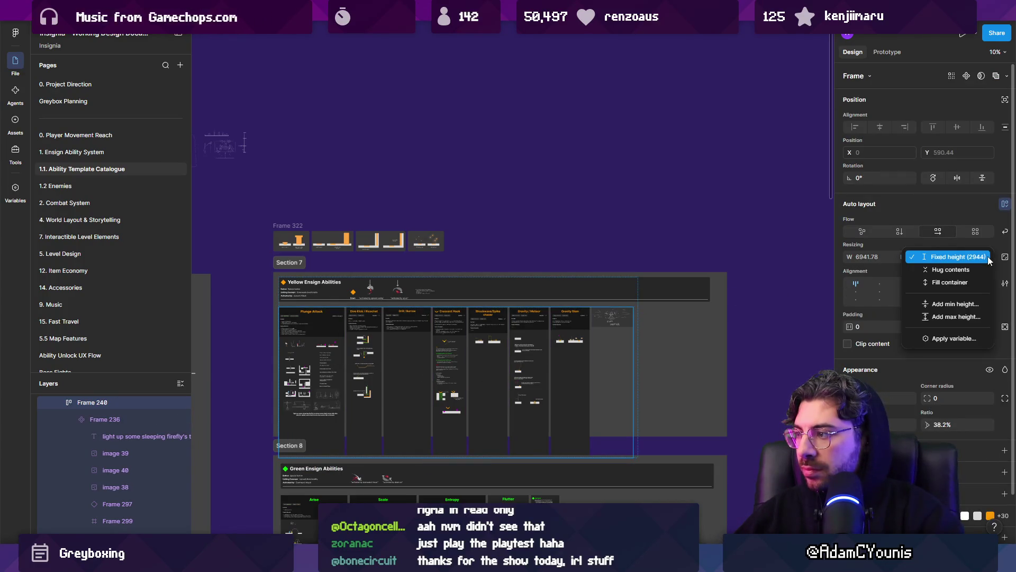
pyautogui.click(974, 270)
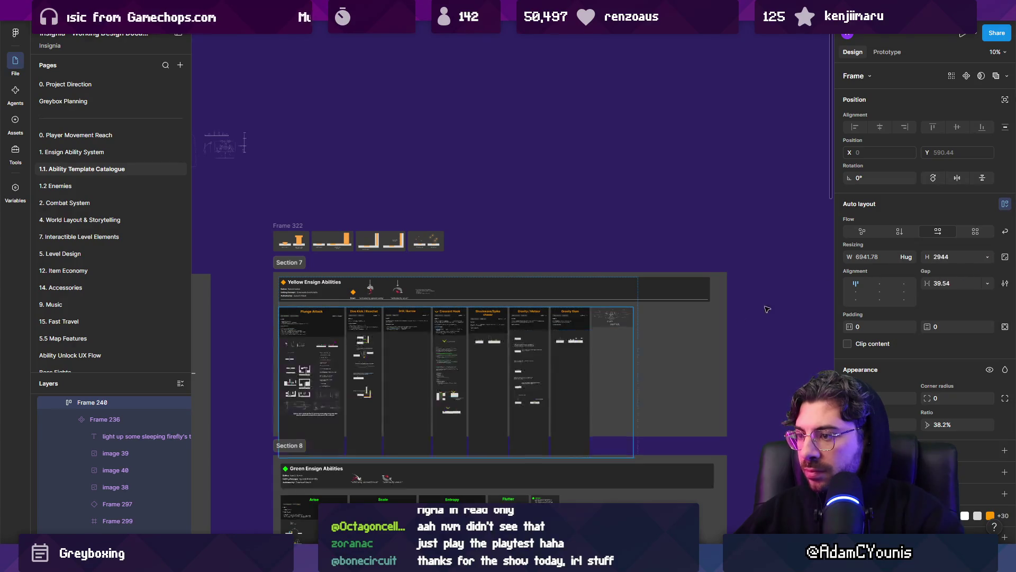
# - Raise the preview thumbnail strip, Frame 322, and Section 7 higher on the canvas
pyautogui.click(320, 327)
pyautogui.click(365, 321)
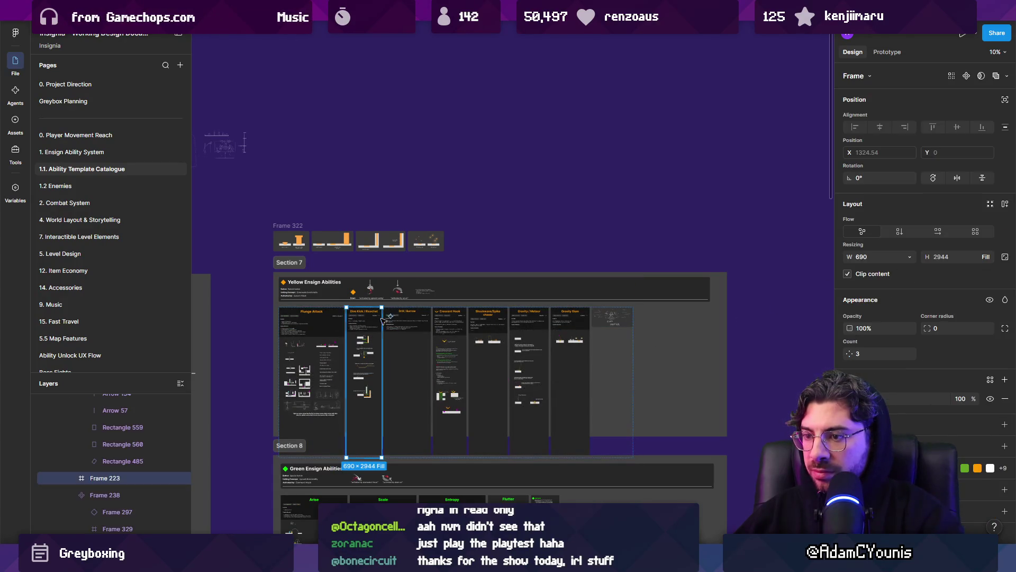
pyautogui.click(408, 321)
pyautogui.click(497, 342)
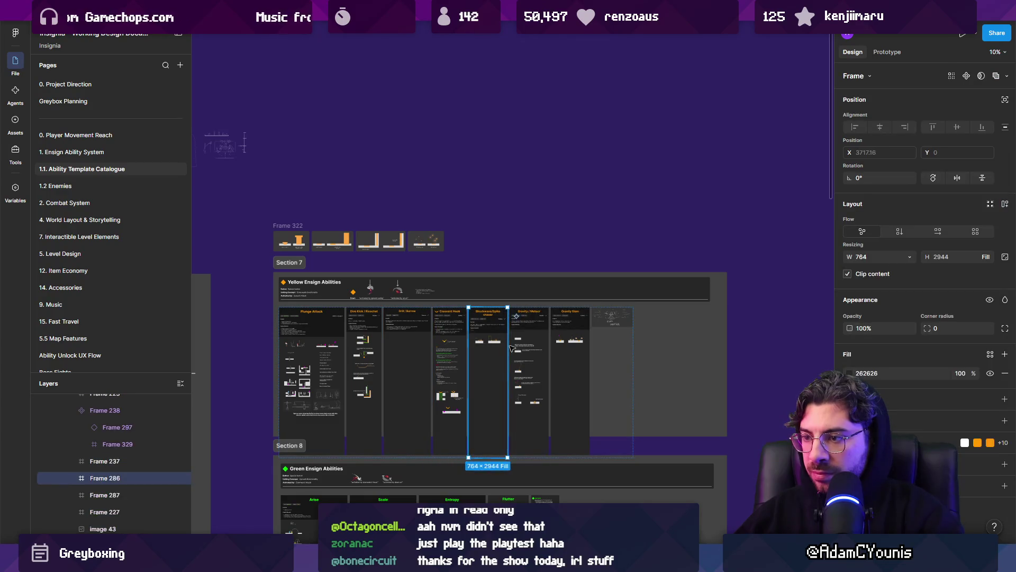
pyautogui.click(529, 342)
pyautogui.click(566, 342)
pyautogui.click(341, 271)
pyautogui.click(339, 241)
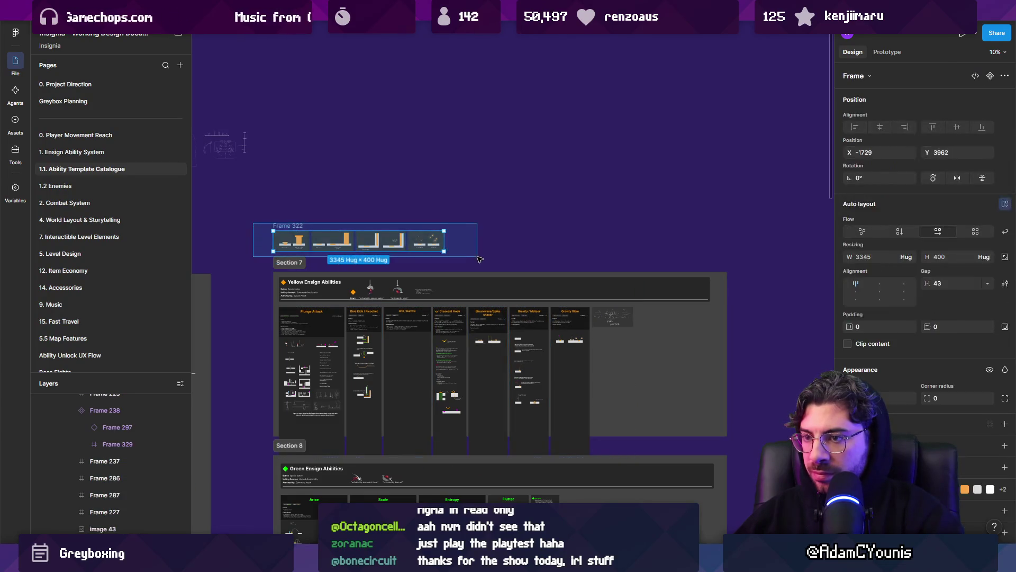
pyautogui.moveTo(338, 241); pyautogui.dragTo(328, 207)
pyautogui.click(296, 262)
pyautogui.moveTo(296, 262); pyautogui.dragTo(297, 233)
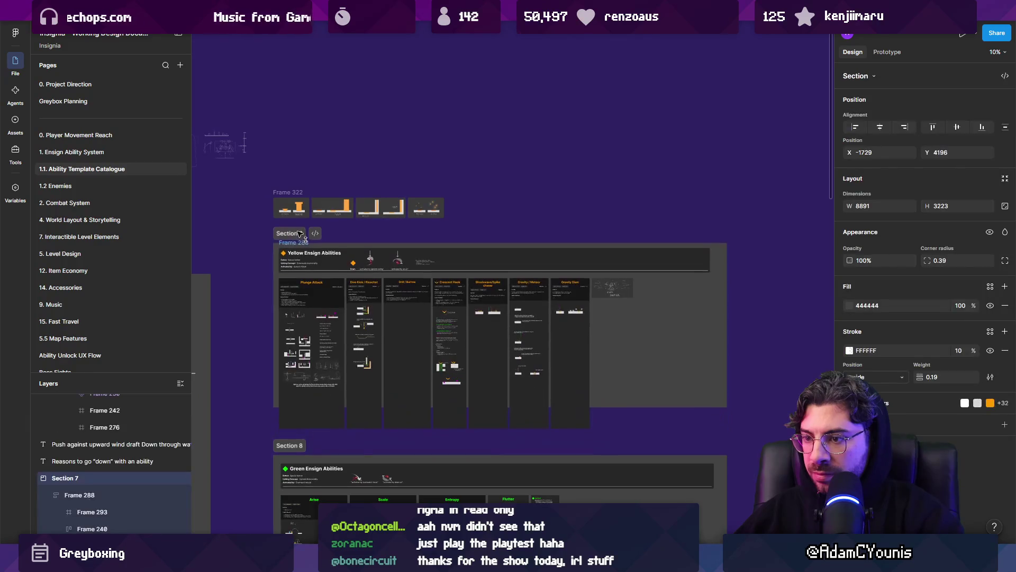
# - Lengthen Section 7 downward to a height of 3820
pyautogui.moveTo(644, 424); pyautogui.dragTo(643, 438)
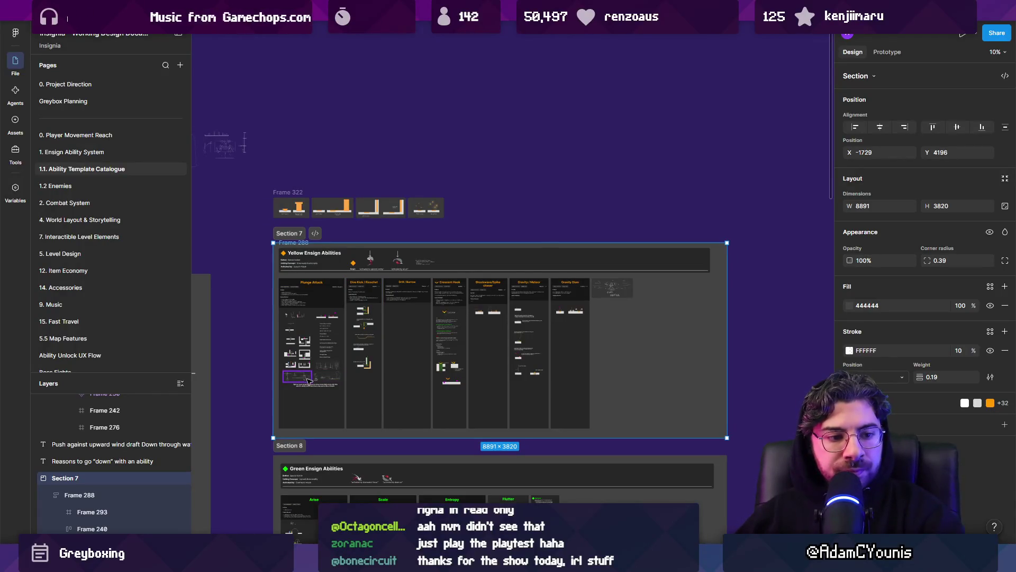
pyautogui.scroll(5, 308, 380)
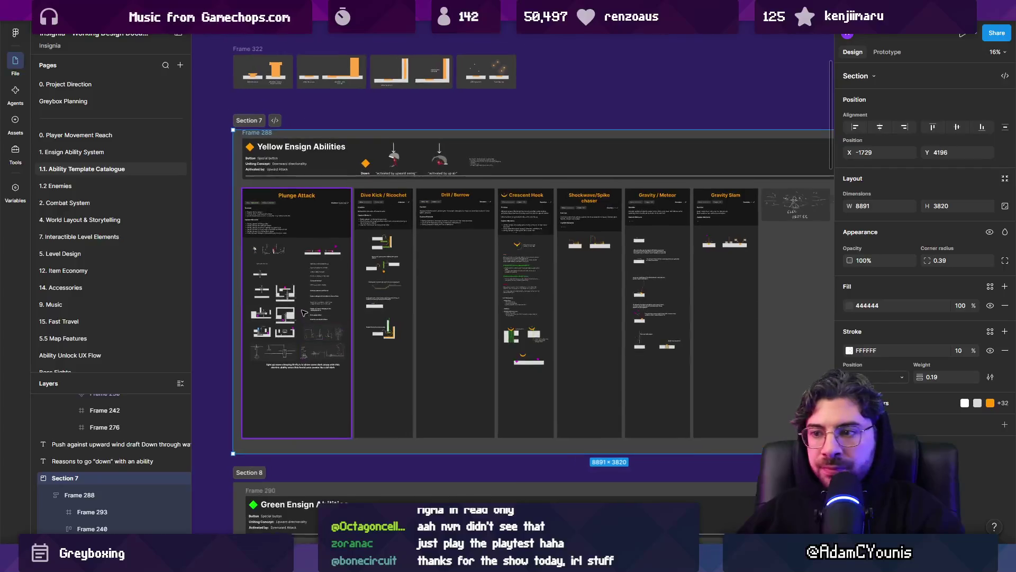
pyautogui.scroll(1, 304, 312)
pyautogui.click(307, 306)
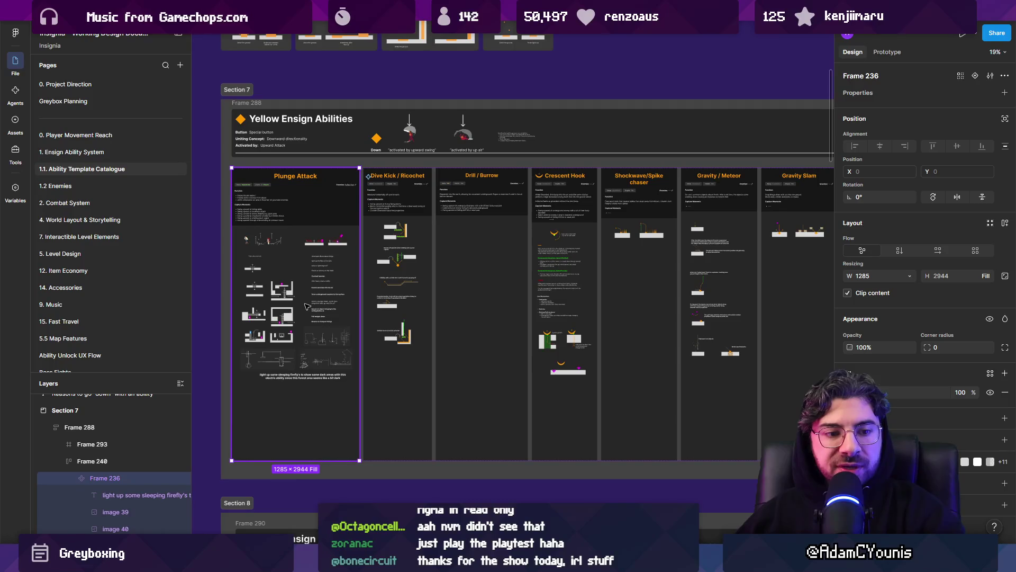
pyautogui.click(385, 313)
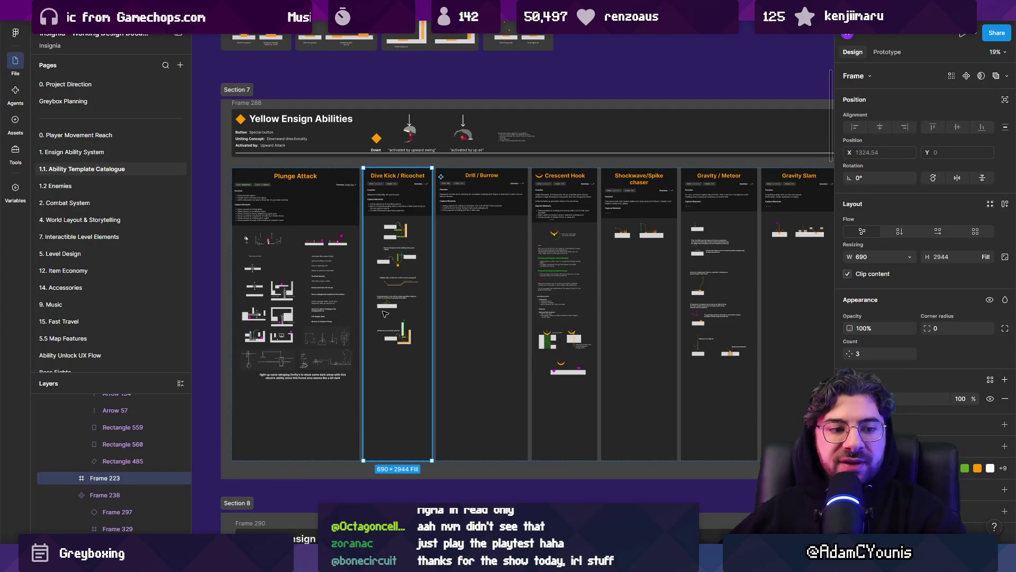
pyautogui.scroll(3, 295, 248)
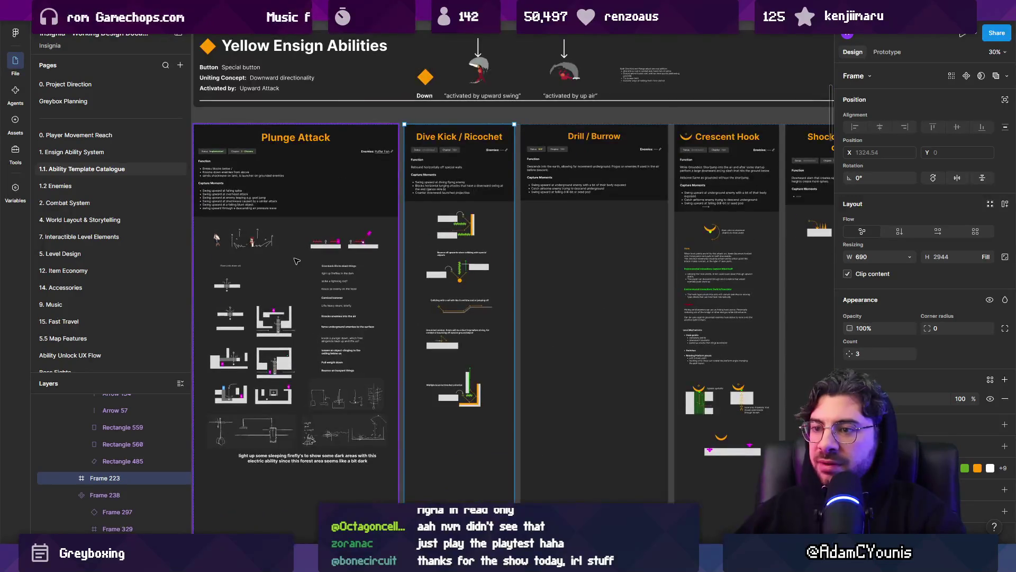
pyautogui.click(297, 261)
pyautogui.scroll(3, 295, 262)
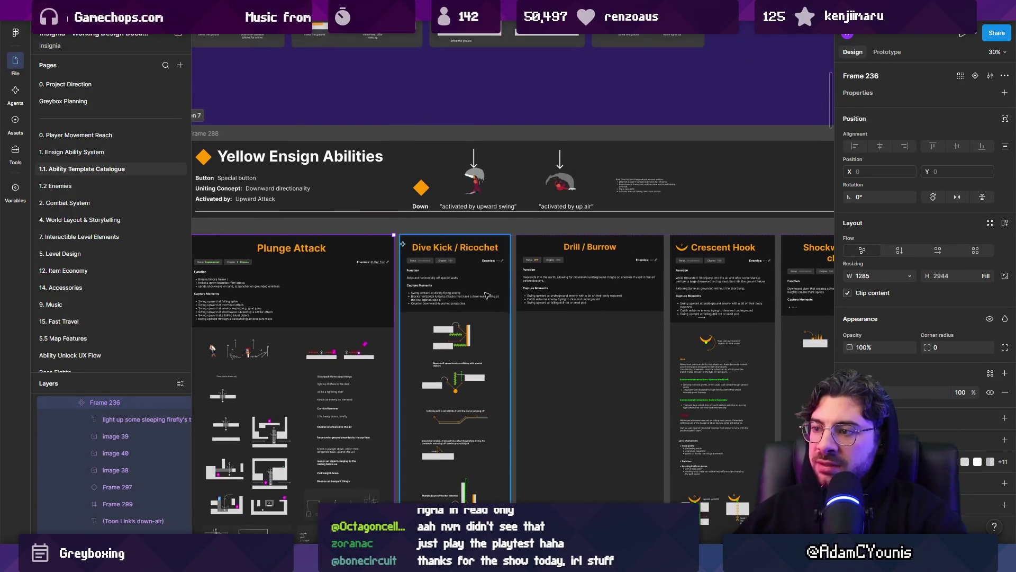
pyautogui.hscroll(10, 419, 298)
pyautogui.scroll(5, 450, 302)
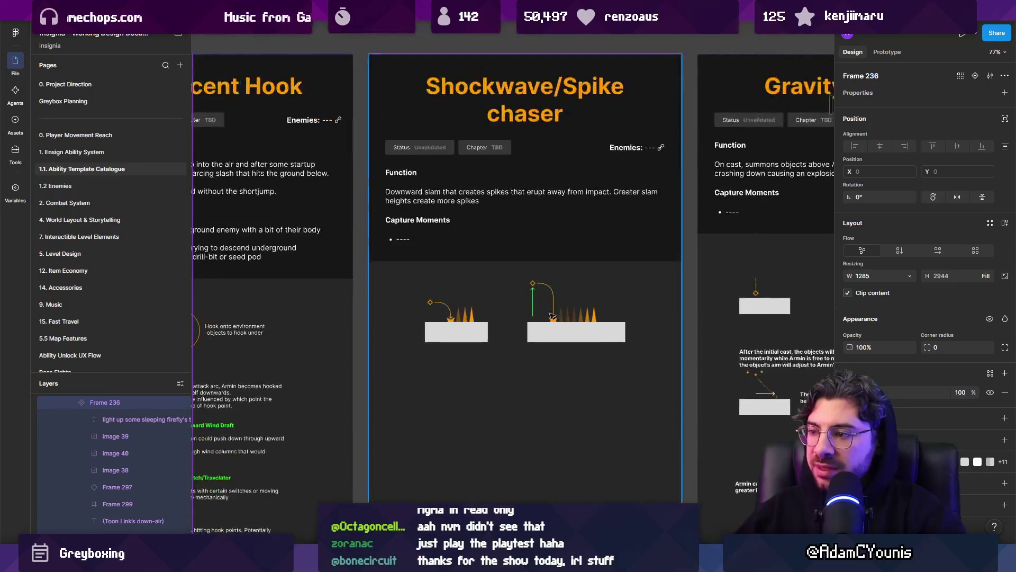
pyautogui.hscroll(5, 542, 307)
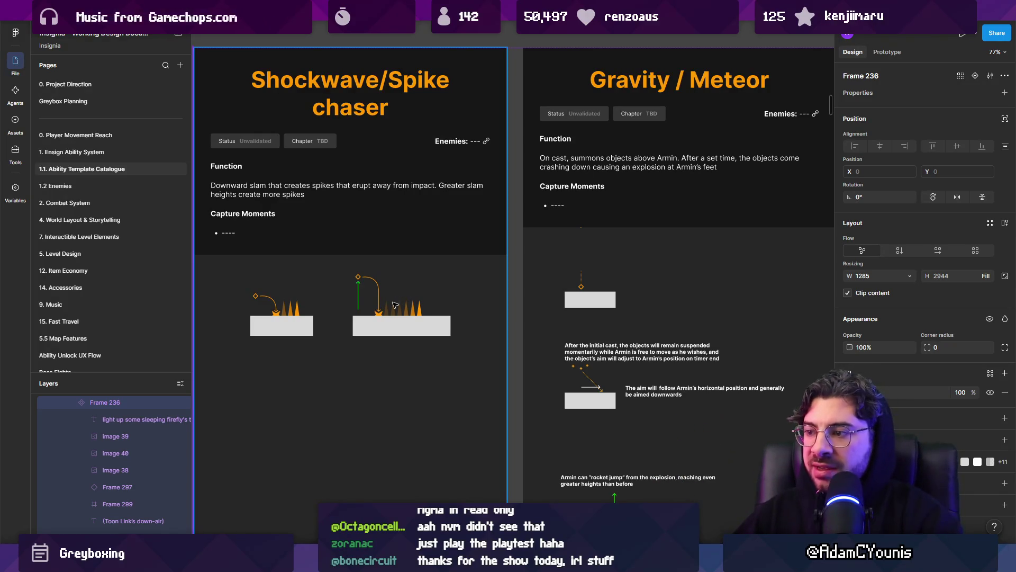
pyautogui.hscroll(5, 394, 305)
pyautogui.scroll(2, 424, 238)
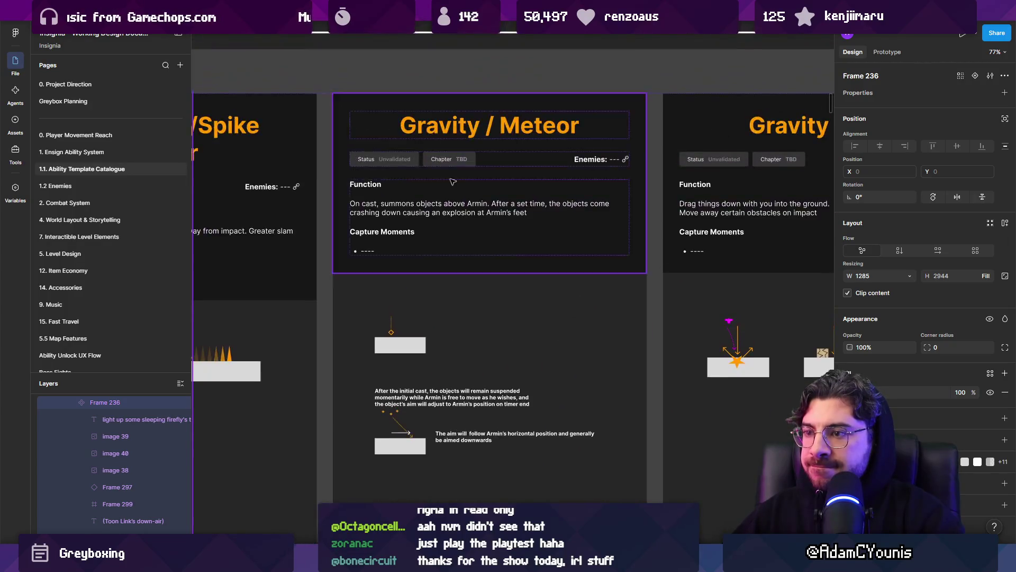
pyautogui.scroll(3, 454, 181)
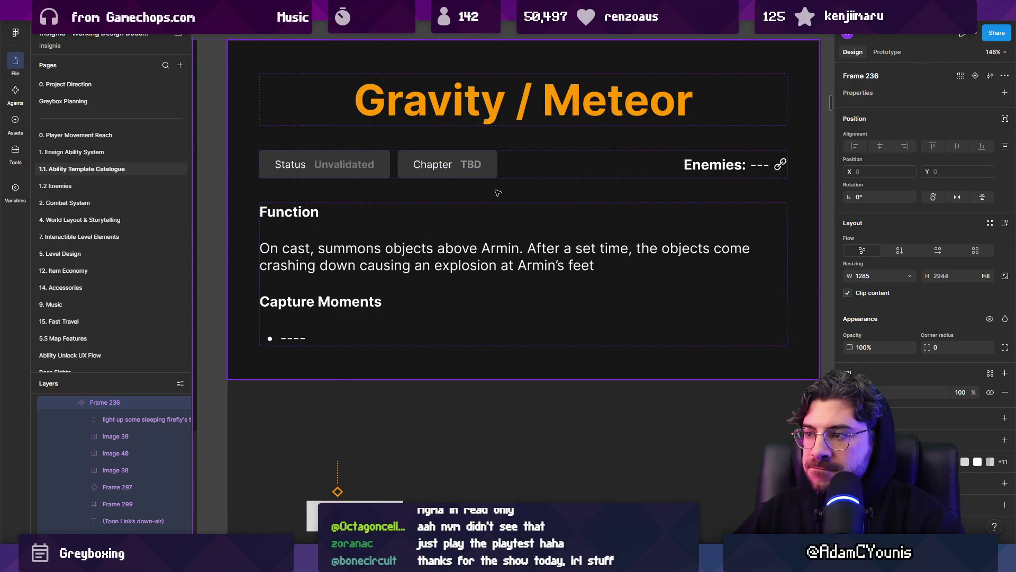
pyautogui.scroll(-5, 496, 193)
pyautogui.scroll(2, 493, 338)
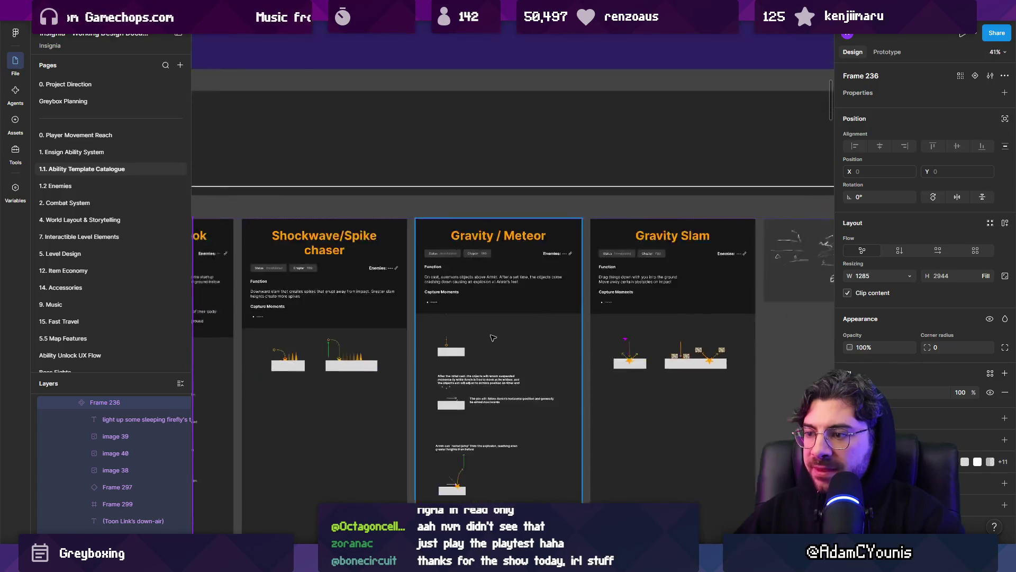
pyautogui.scroll(-3, 531, 359)
pyautogui.scroll(2, 477, 328)
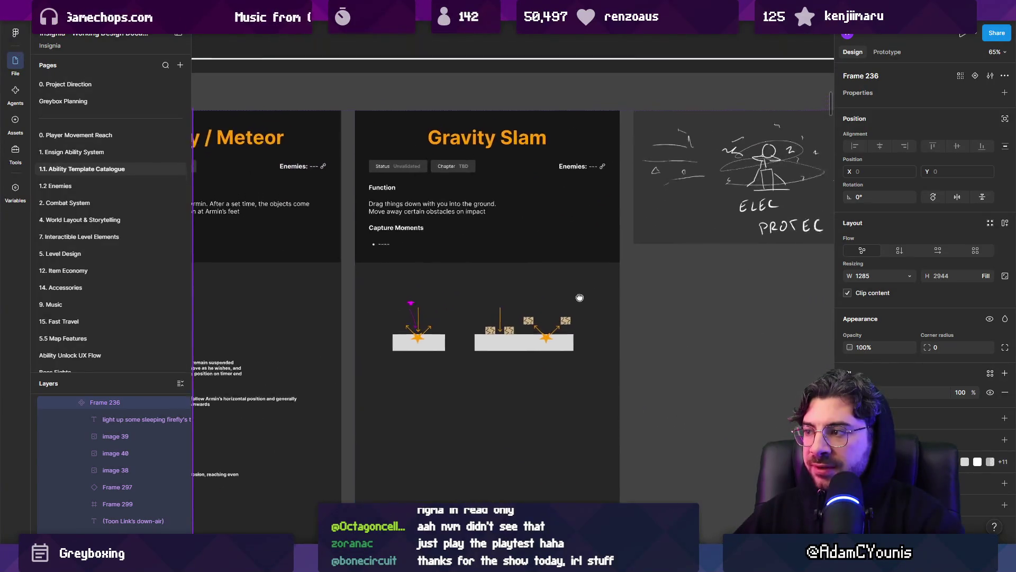
pyautogui.hscroll(3, 445, 308)
pyautogui.hscroll(-3, 489, 304)
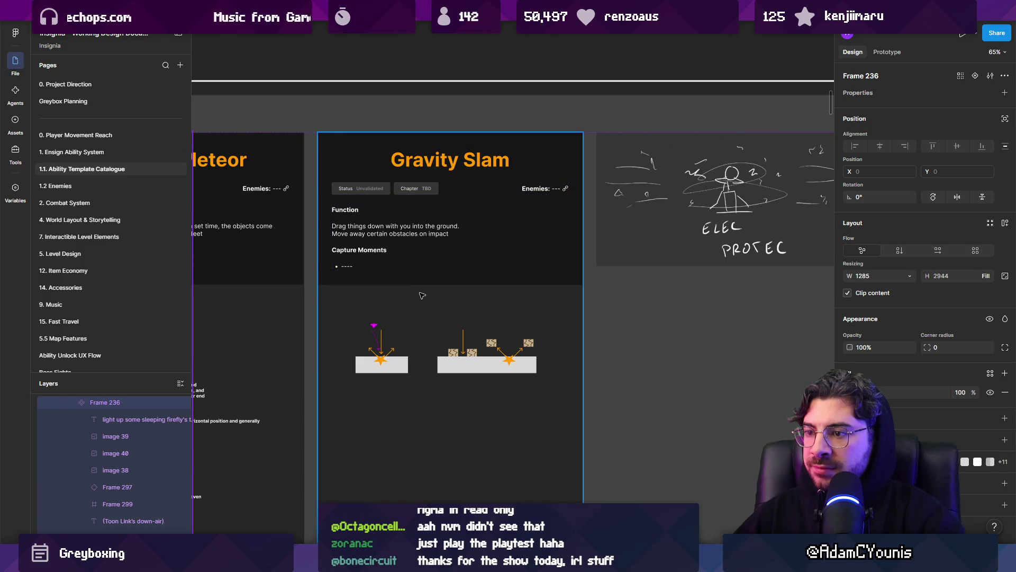
pyautogui.scroll(1, 421, 295)
pyautogui.scroll(5, 422, 295)
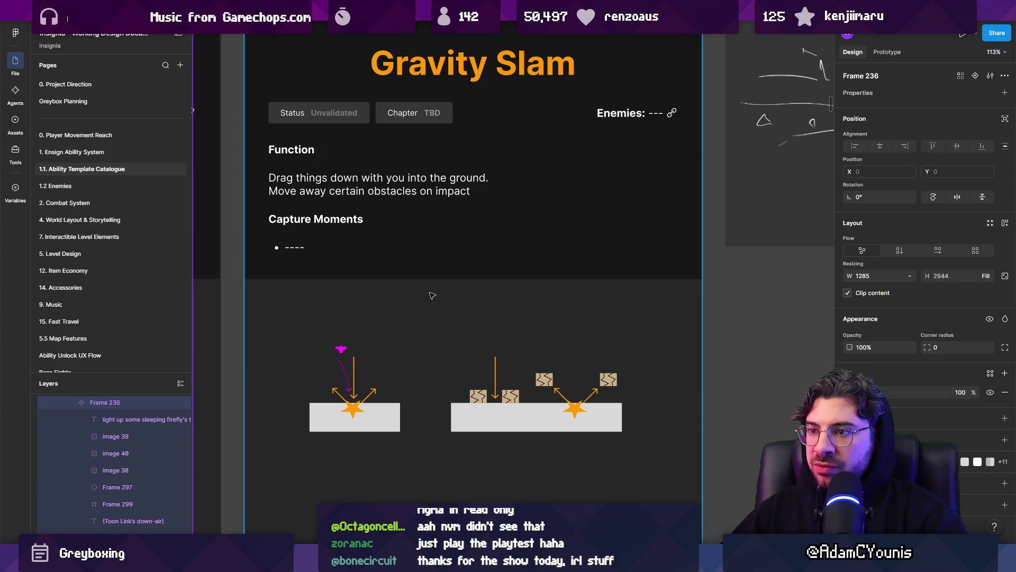
pyautogui.scroll(-10, 539, 320)
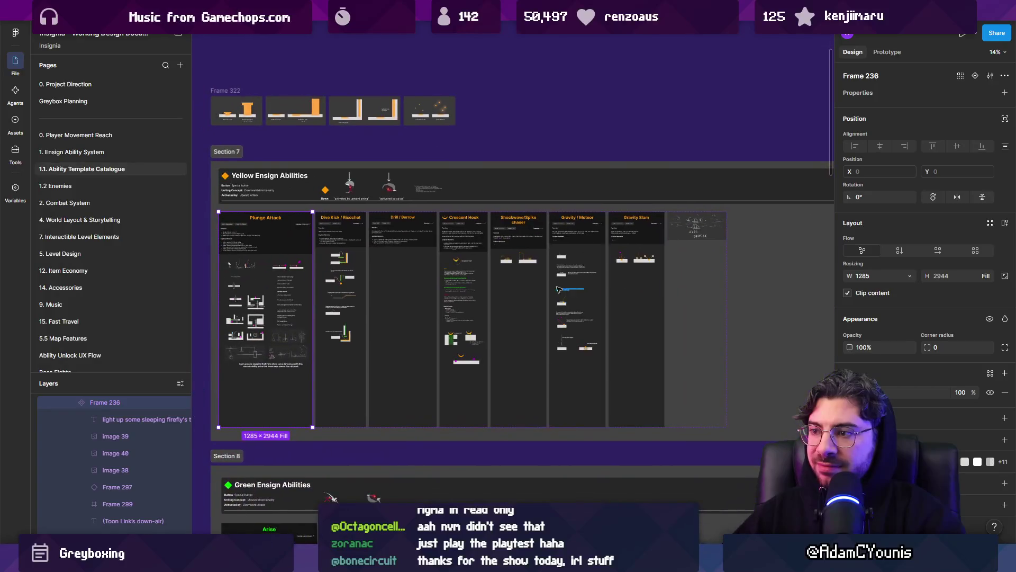
pyautogui.scroll(-5, 535, 291)
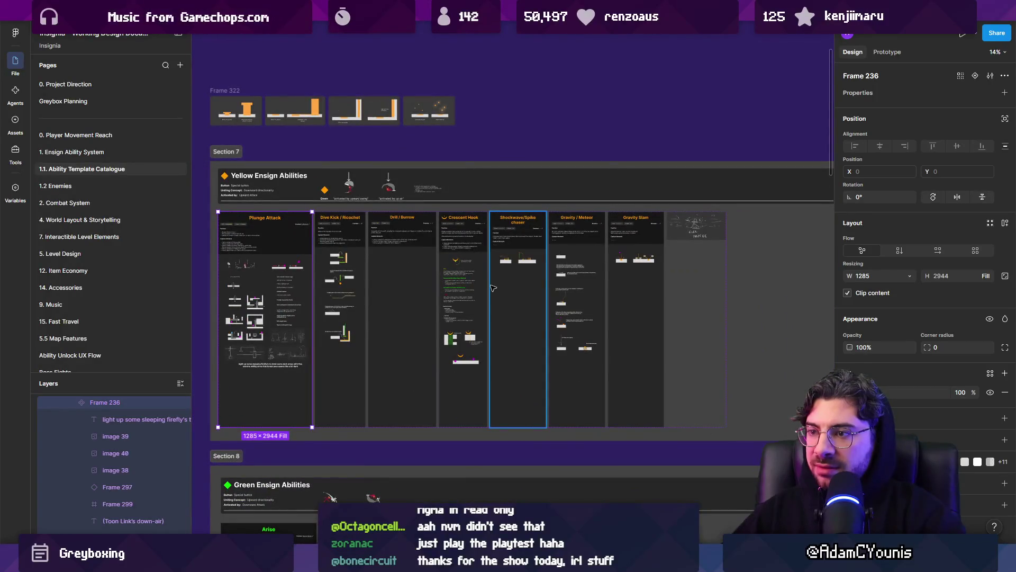
# - Move the Gravity Slam and Gravity / Meteor columns out of the section, lower down
pyautogui.click(613, 280)
pyautogui.scroll(4, 606, 279)
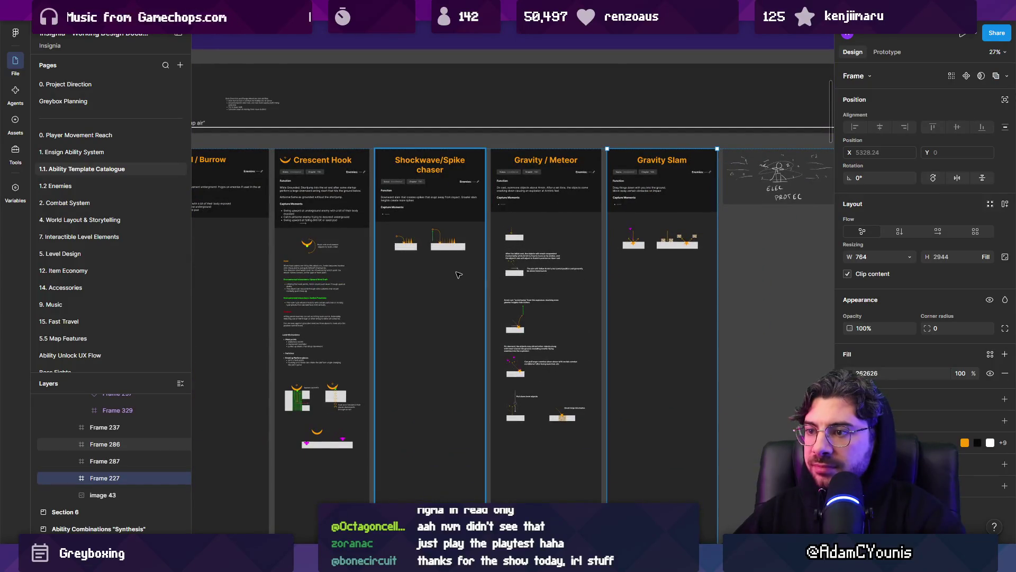
pyautogui.keyDown('shift'); pyautogui.click(577, 300); pyautogui.keyUp('shift')
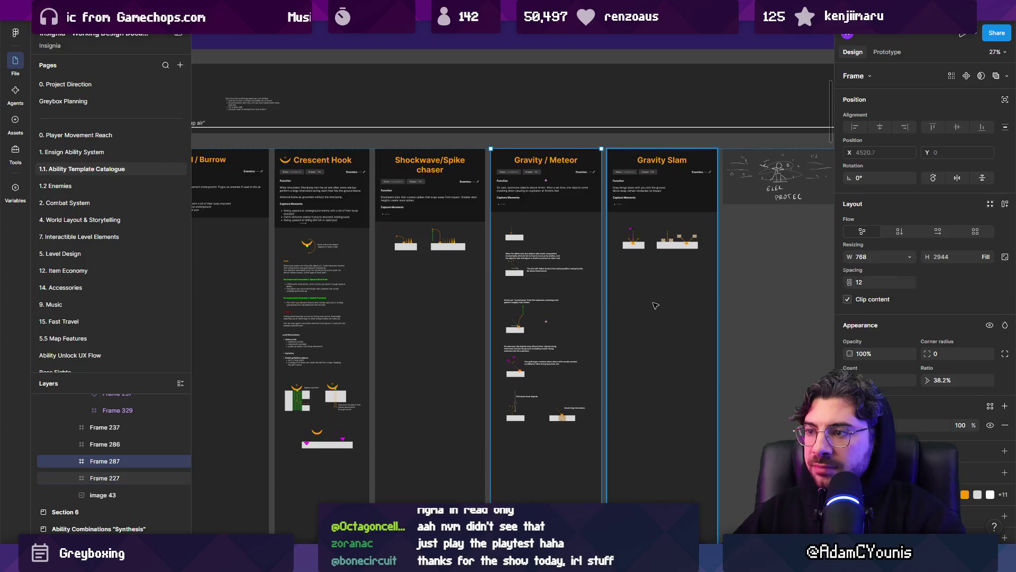
pyautogui.scroll(3, 414, 276)
pyautogui.scroll(-5, 416, 273)
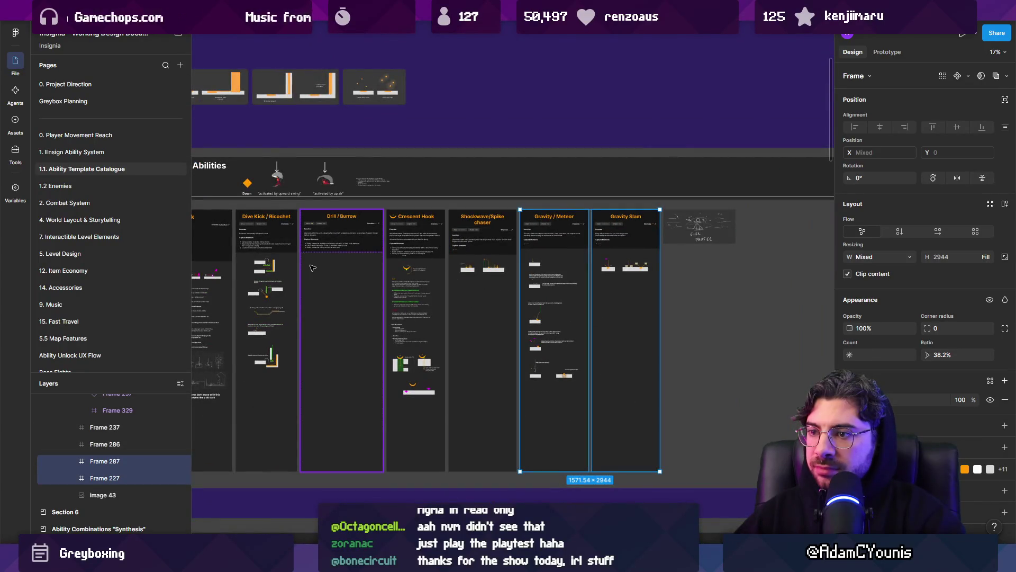
pyautogui.scroll(-10, 312, 268)
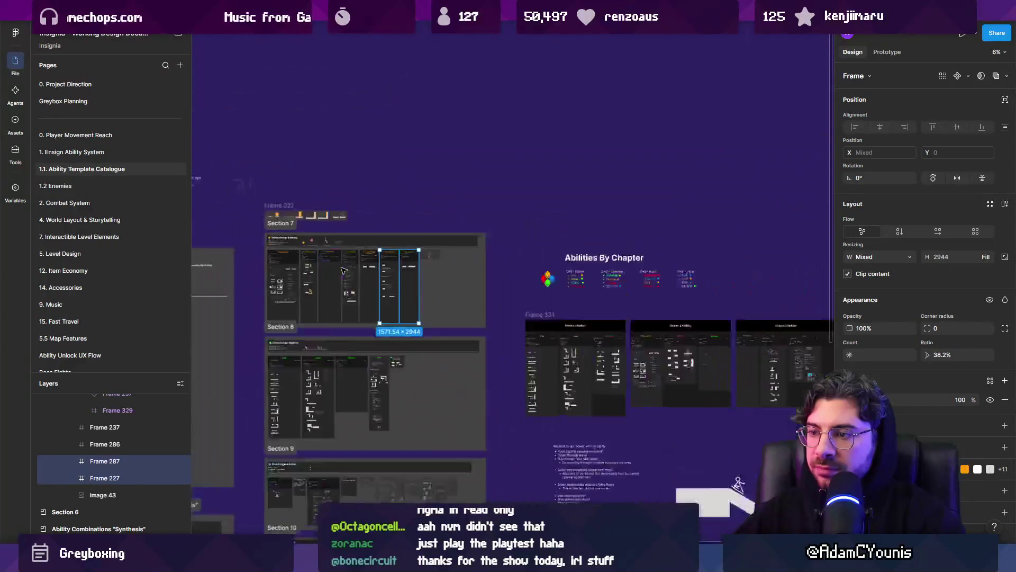
pyautogui.moveTo(417, 188)
pyautogui.mouseDown()
pyautogui.moveTo(387, 492)
pyautogui.moveTo(348, 499)
pyautogui.moveTo(360, 490)
pyautogui.mouseUp()
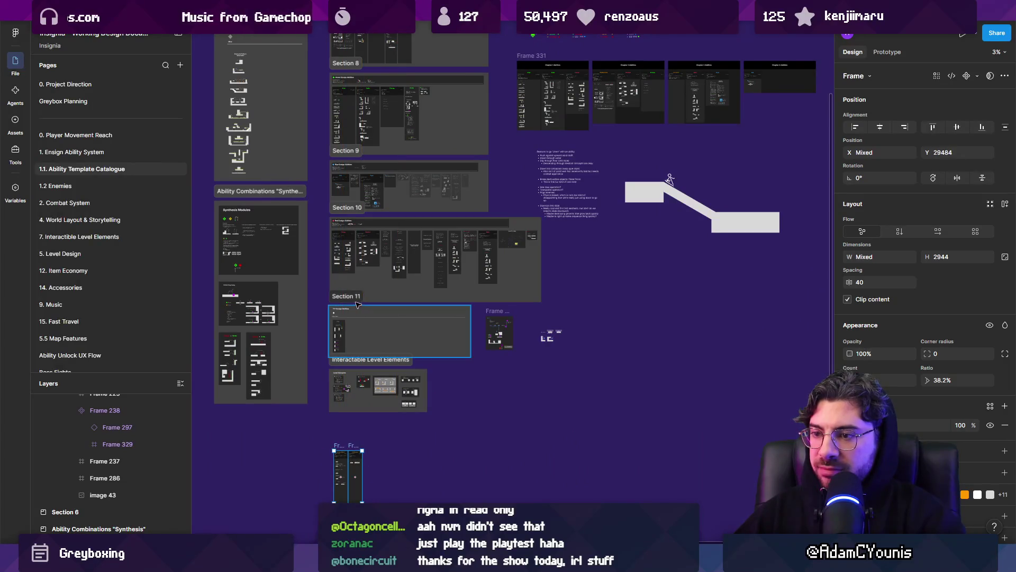
# - Pull a small child frame out of the Section 11 row and drop it below the sections
pyautogui.scroll(2, 354, 306)
pyautogui.scroll(-2, 353, 306)
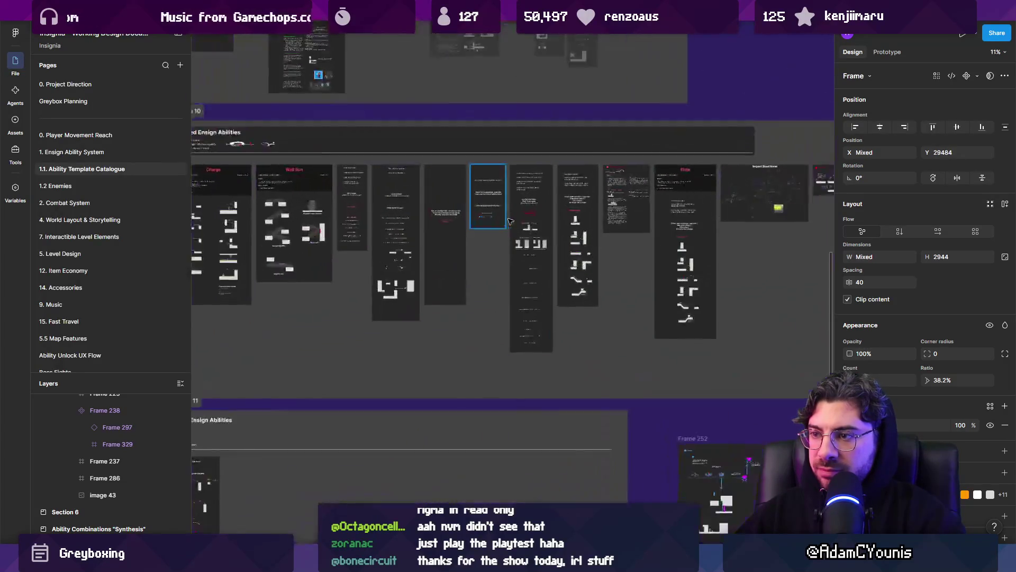
pyautogui.scroll(8, 564, 215)
pyautogui.hscroll(6, 564, 215)
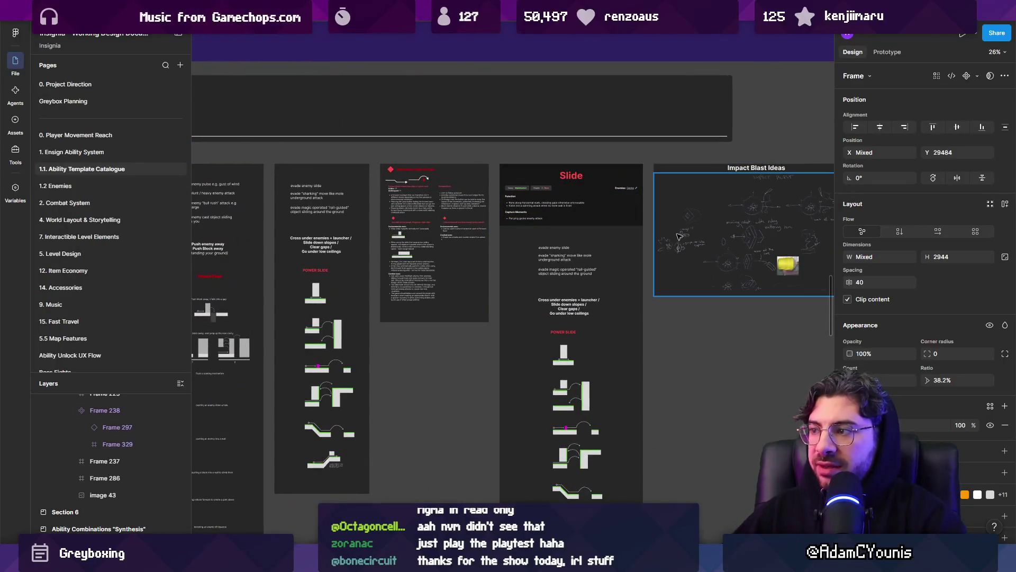
pyautogui.scroll(5, 681, 233)
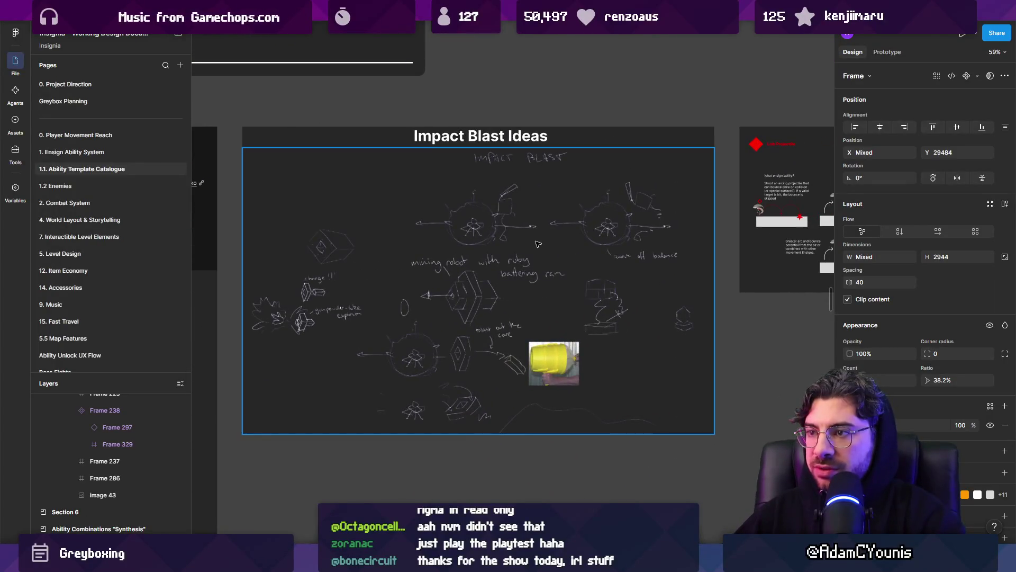
pyautogui.moveTo(613, 243); pyautogui.dragTo(284, 254)
pyautogui.scroll(3, 522, 213)
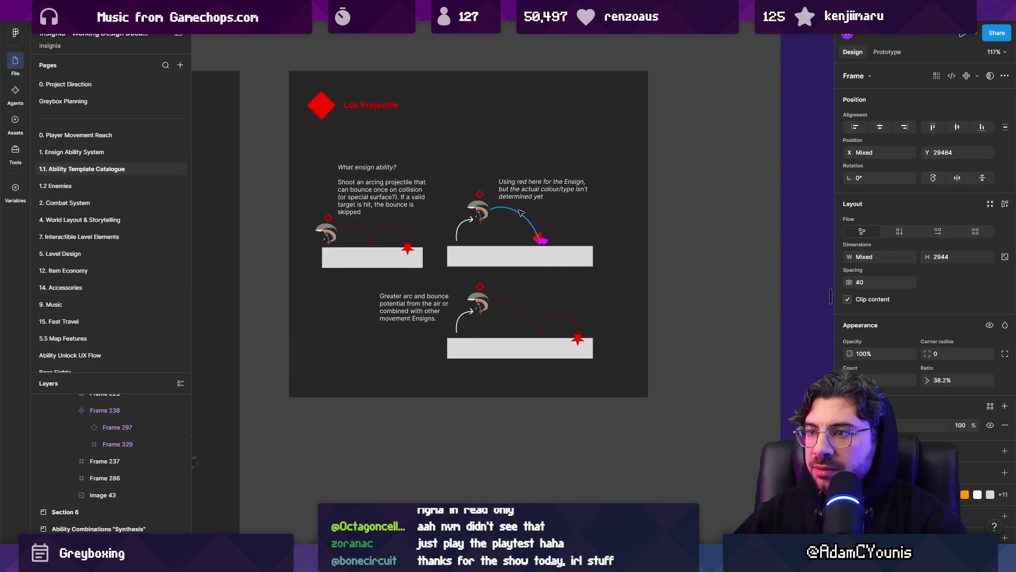
pyautogui.scroll(-15, 522, 212)
pyautogui.click(528, 227)
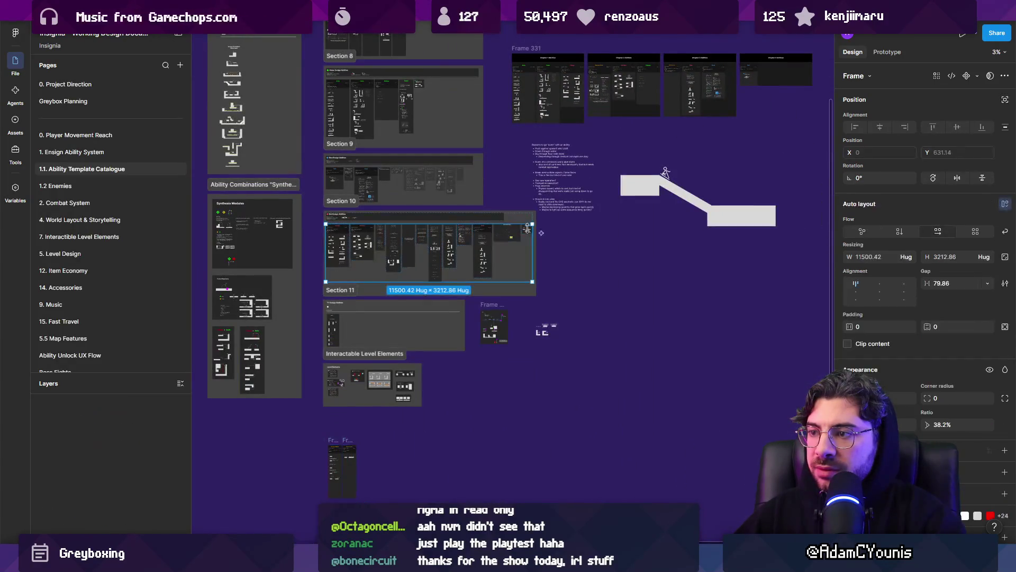
pyautogui.doubleClick(528, 228)
pyautogui.moveTo(524, 234)
pyautogui.mouseDown()
pyautogui.moveTo(416, 473)
pyautogui.moveTo(370, 466)
pyautogui.mouseUp()
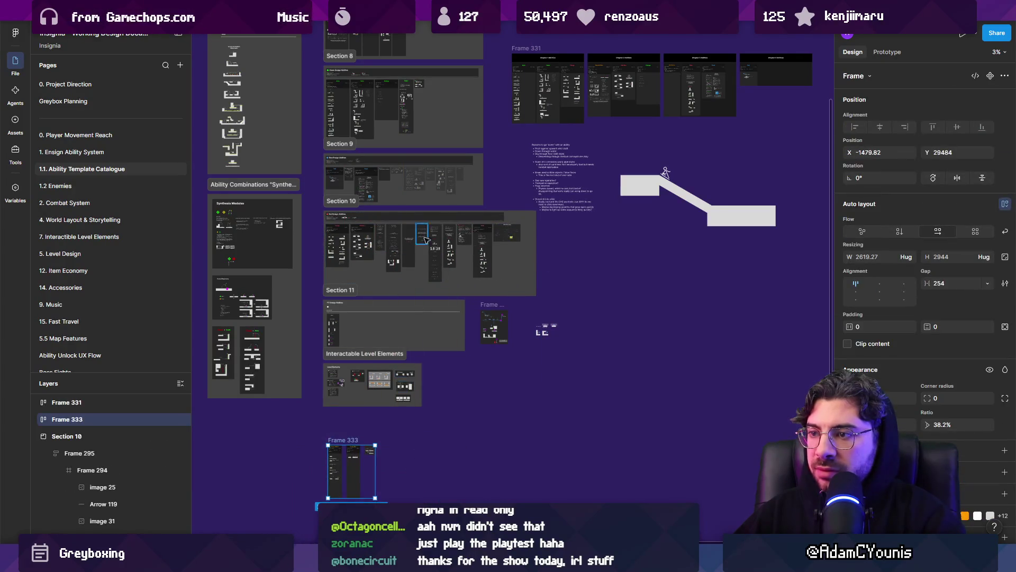
pyautogui.scroll(10, 426, 239)
pyautogui.click(408, 256)
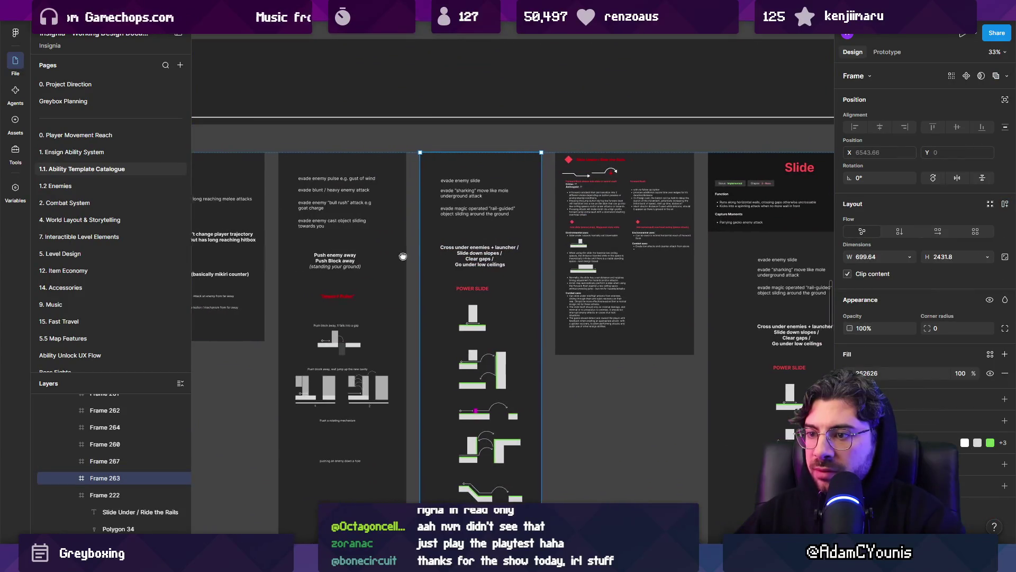
# - Drag the Lance (mikiri counter) card from the Red Ensign row into Frame 333 below
pyautogui.moveTo(403, 257); pyautogui.dragTo(419, 257)
pyautogui.scroll(5, 519, 255)
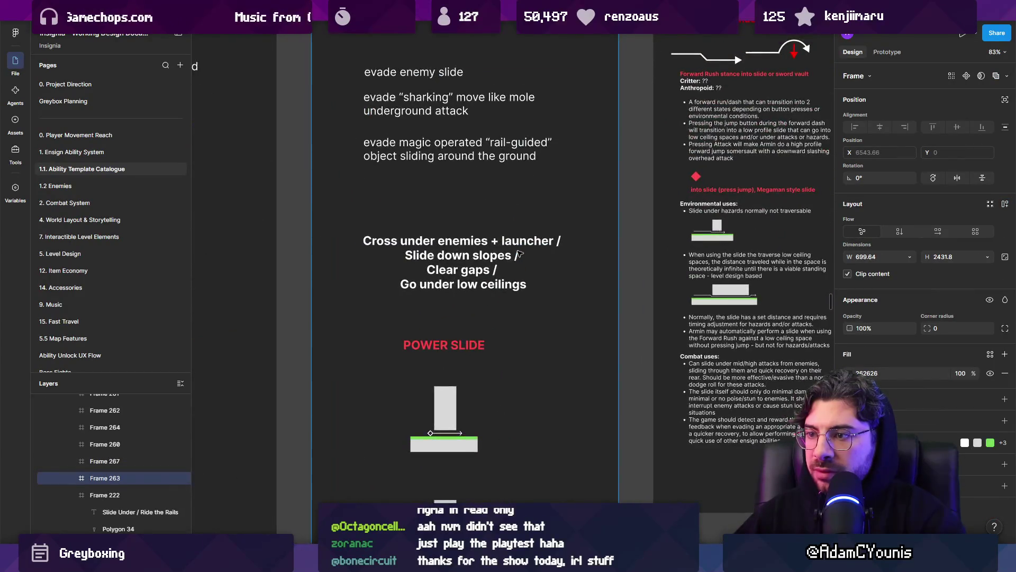
pyautogui.scroll(-5, 516, 254)
pyautogui.scroll(-3, 513, 256)
pyautogui.scroll(5, 514, 255)
pyautogui.hscroll(5, 477, 249)
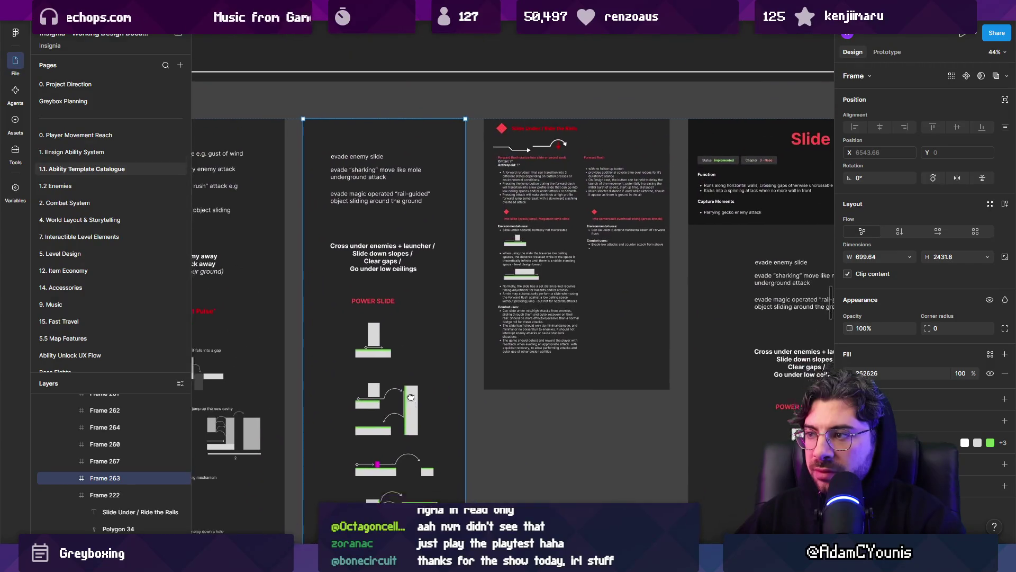
pyautogui.scroll(-5, 341, 244)
pyautogui.scroll(-5, 341, 244)
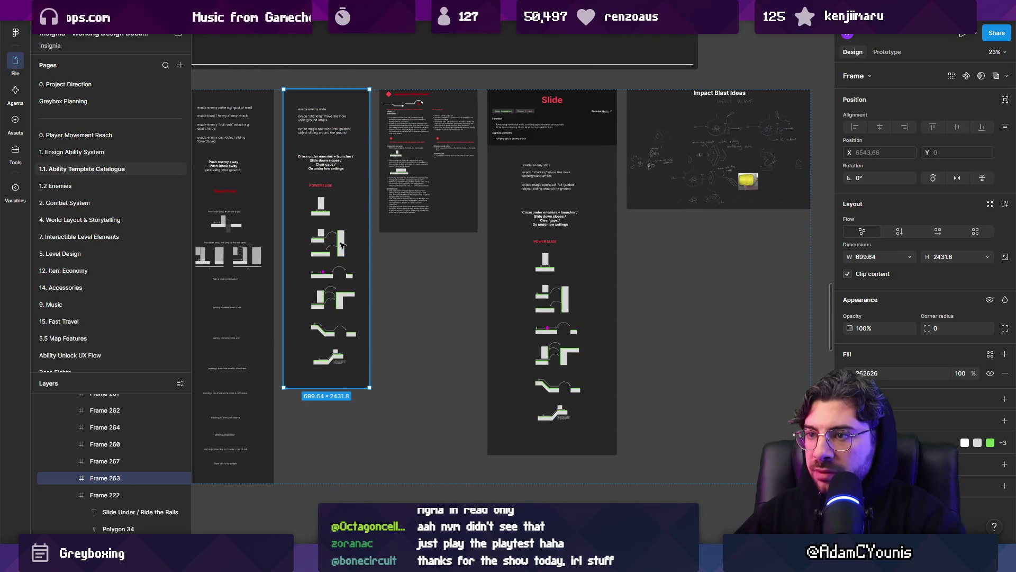
pyautogui.press('Escape')
pyautogui.scroll(-3, 342, 243)
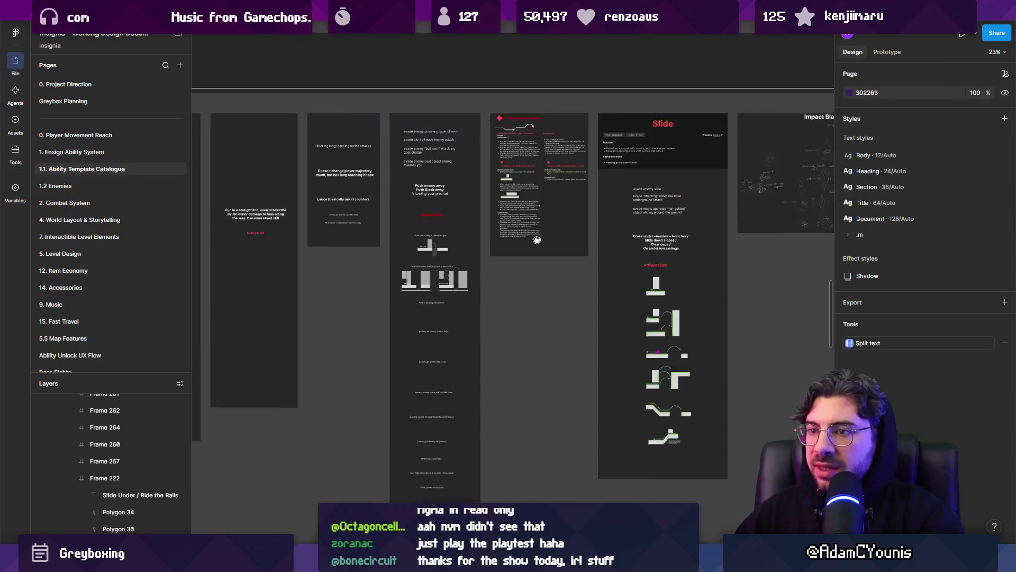
pyautogui.scroll(8, 464, 221)
pyautogui.scroll(5, 466, 222)
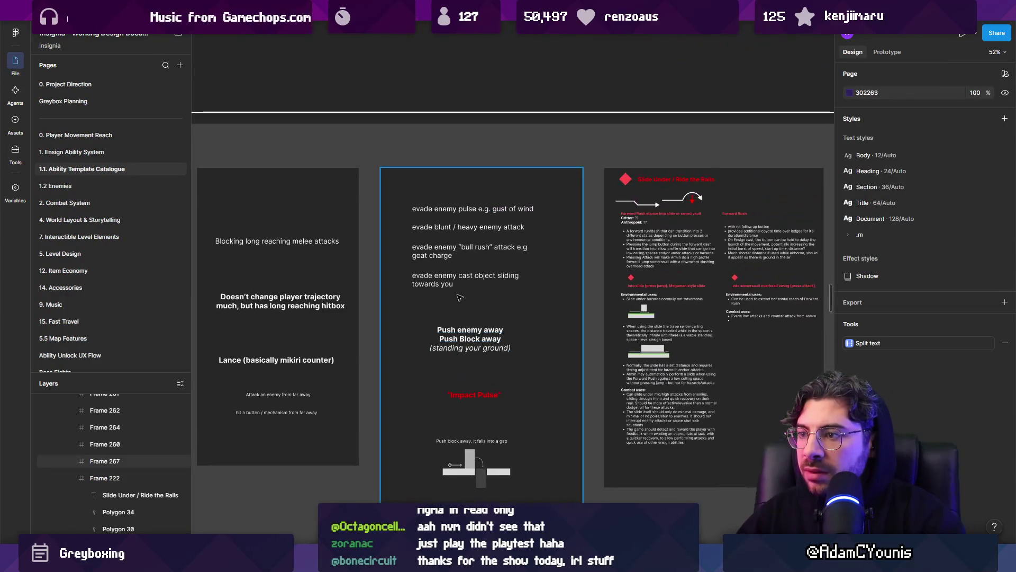
pyautogui.scroll(-3, 614, 298)
pyautogui.scroll(3, 613, 298)
pyautogui.click(614, 298)
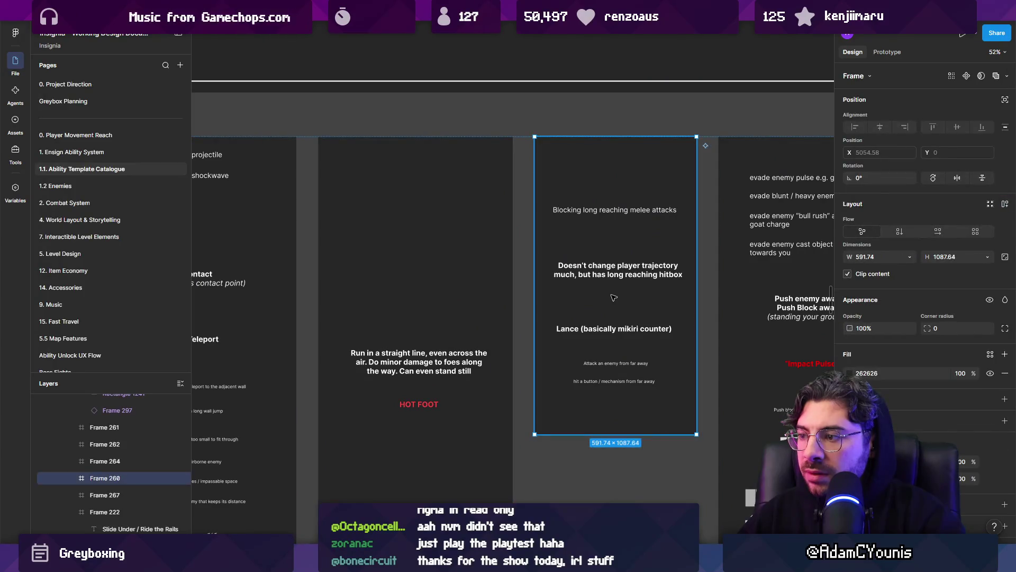
pyautogui.scroll(-10, 613, 230)
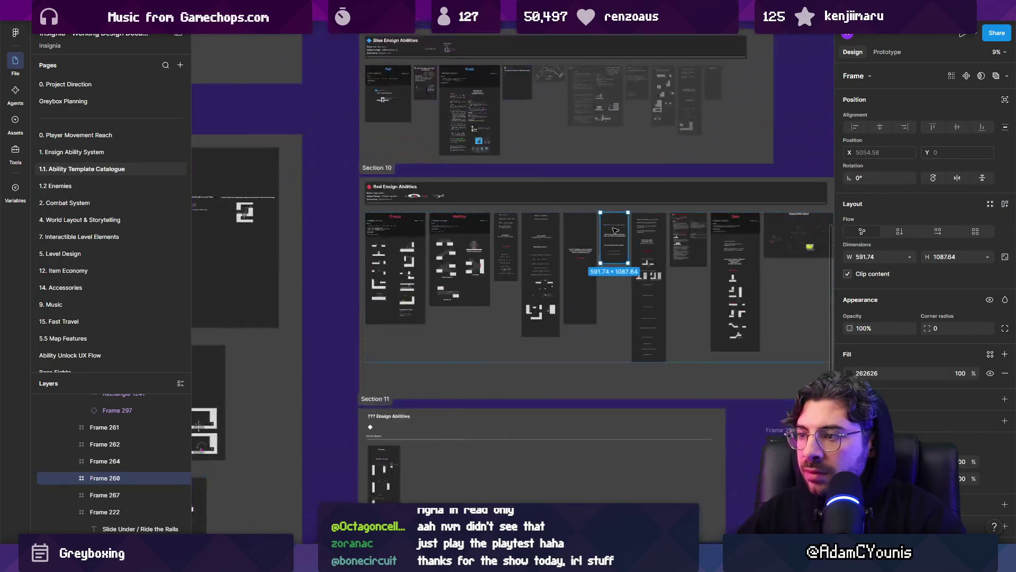
pyautogui.moveTo(613, 230); pyautogui.dragTo(553, 496)
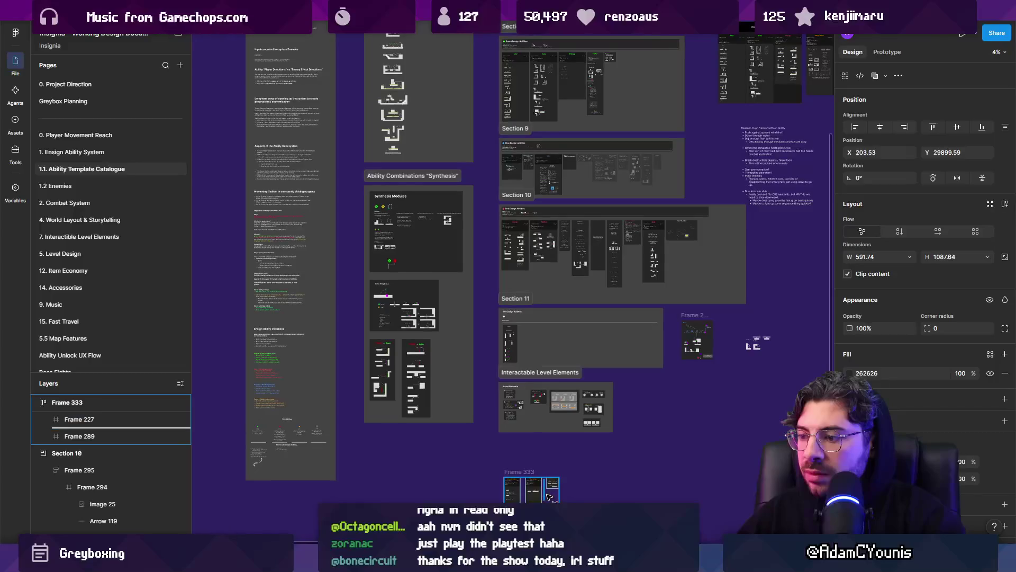
pyautogui.scroll(10, 640, 280)
pyautogui.scroll(2, 639, 279)
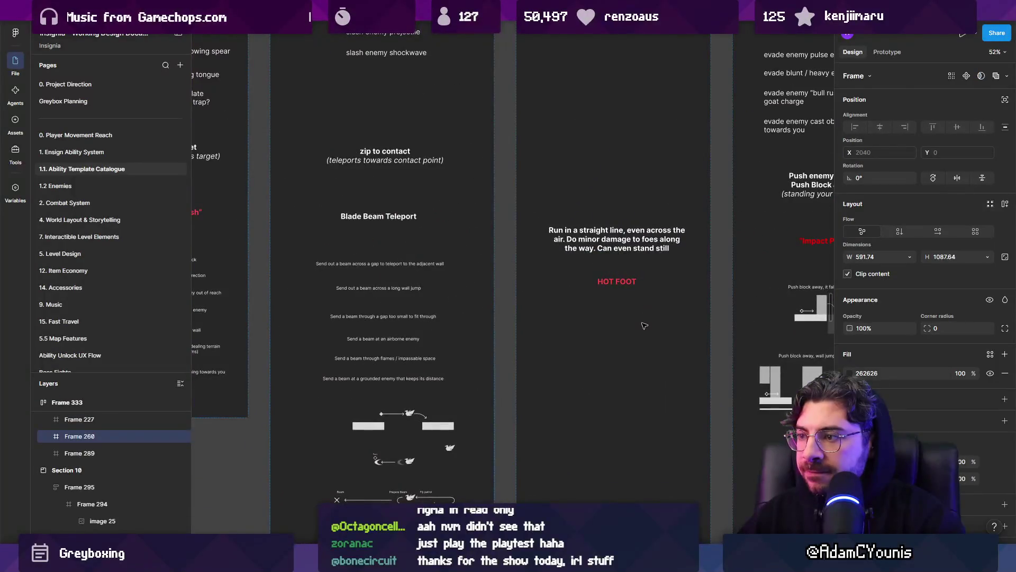
pyautogui.click(644, 324)
pyautogui.scroll(-6, 579, 264)
pyautogui.scroll(4, 493, 258)
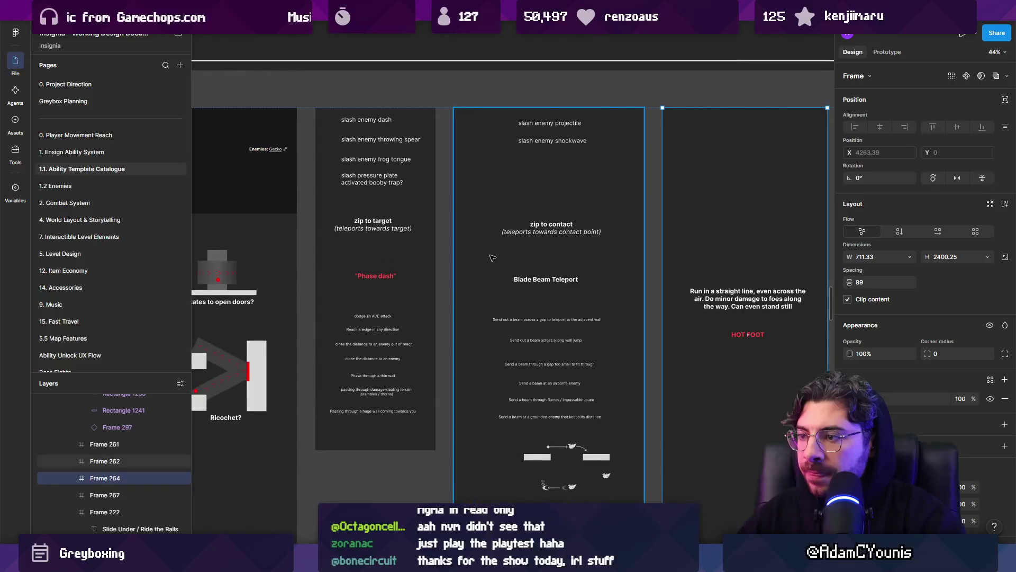
pyautogui.hscroll(-5, 492, 258)
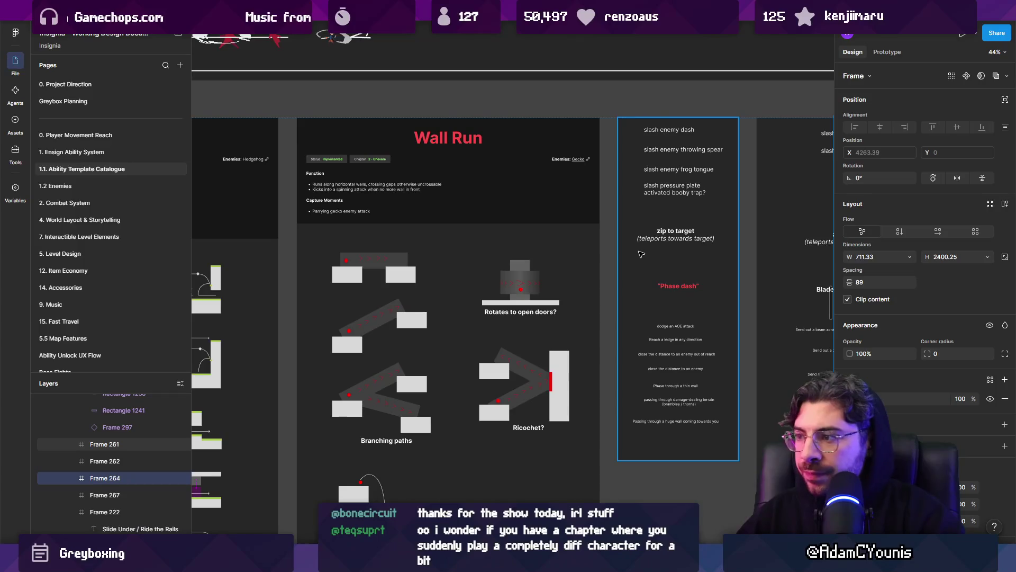
pyautogui.hscroll(4, 641, 254)
pyautogui.scroll(5, 562, 248)
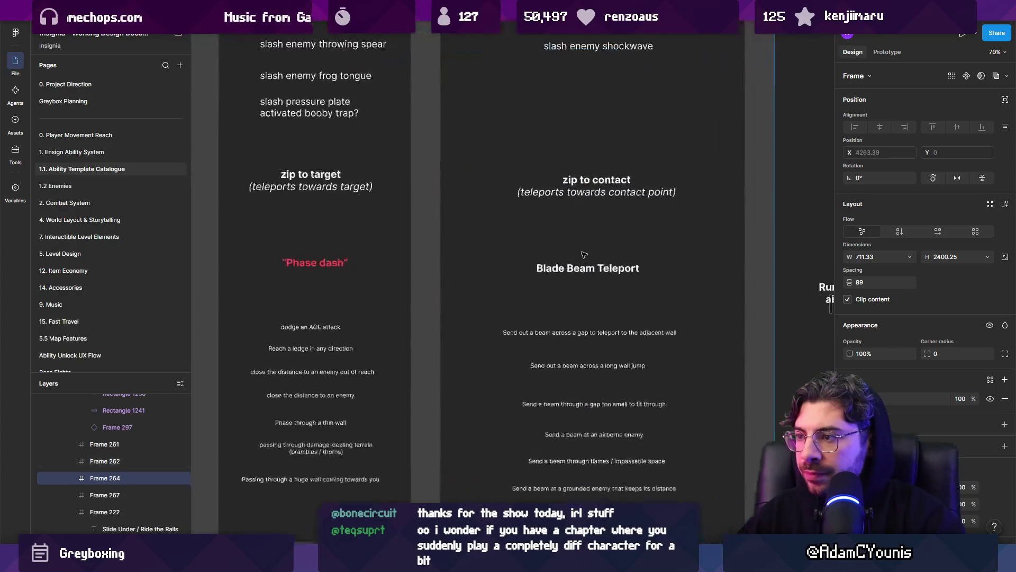
pyautogui.scroll(3, 405, 231)
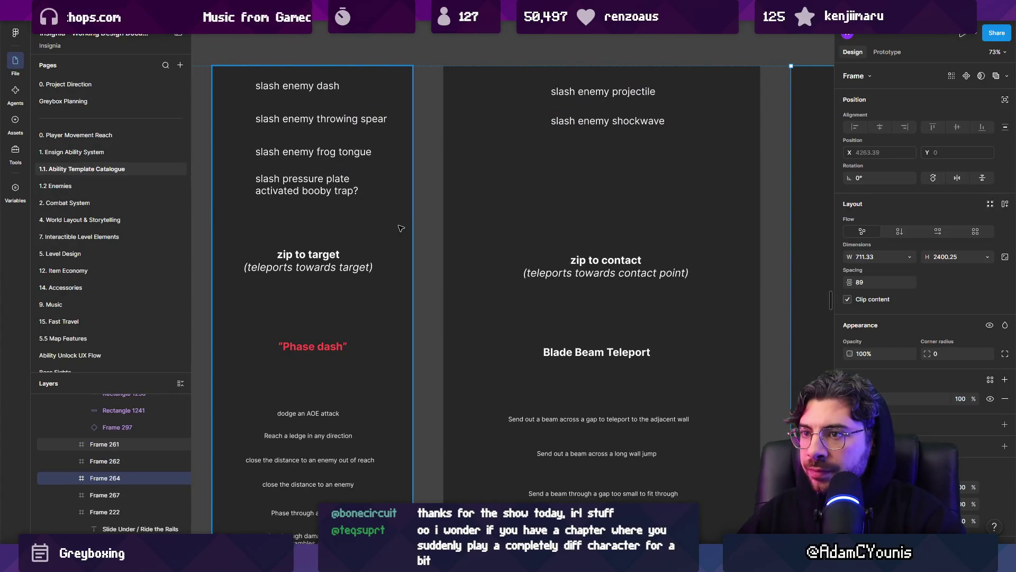
pyautogui.scroll(-5, 421, 226)
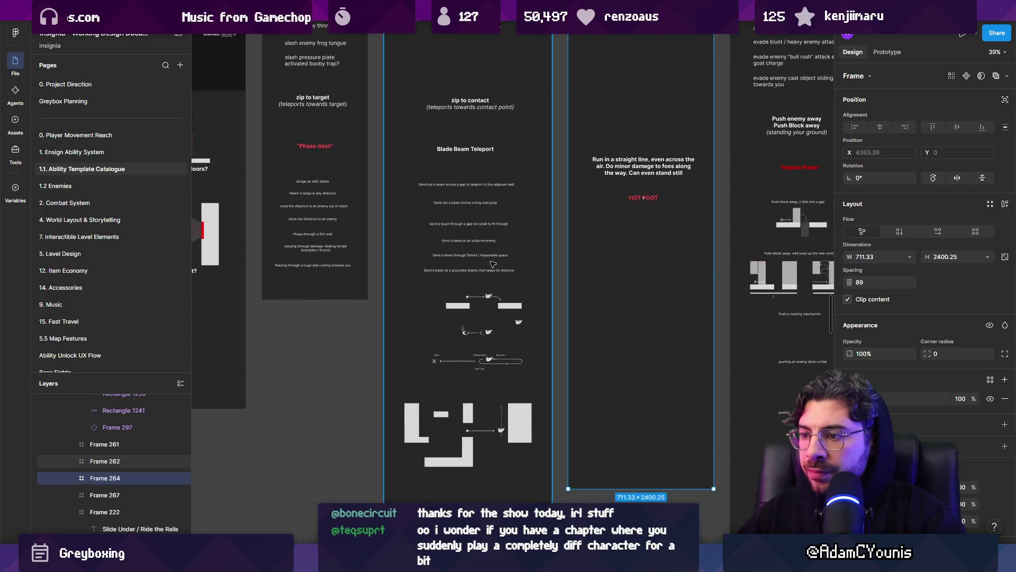
pyautogui.scroll(5, 494, 202)
pyautogui.scroll(5, 466, 203)
pyautogui.hscroll(-5, 466, 203)
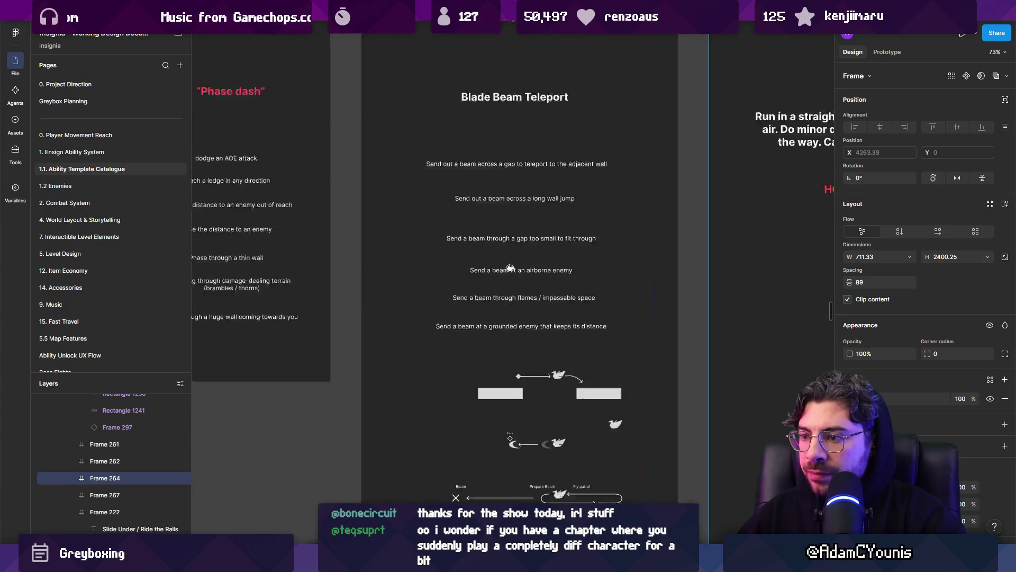
pyautogui.scroll(3, 488, 210)
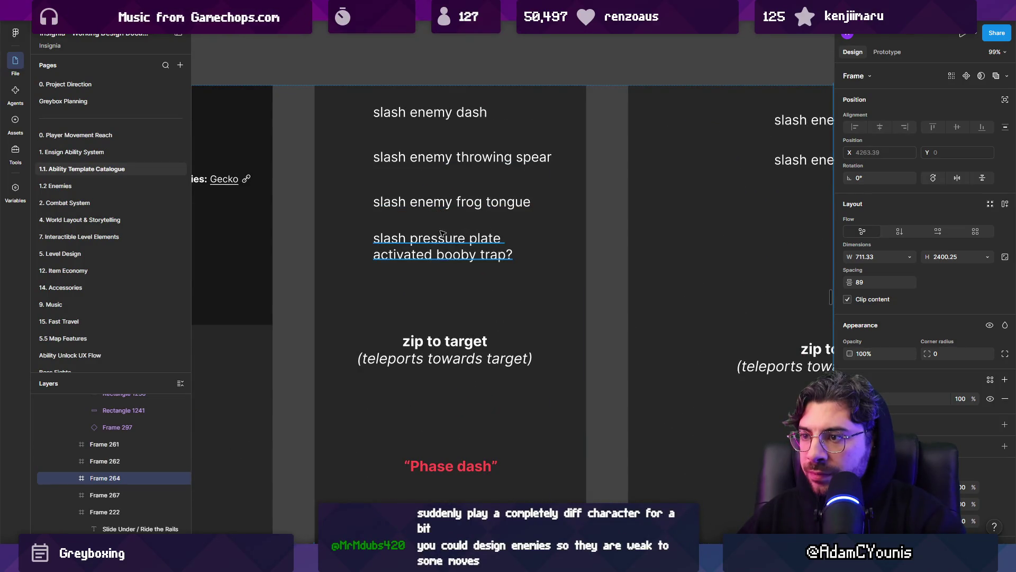
pyautogui.scroll(-3, 474, 265)
pyautogui.scroll(5, 473, 264)
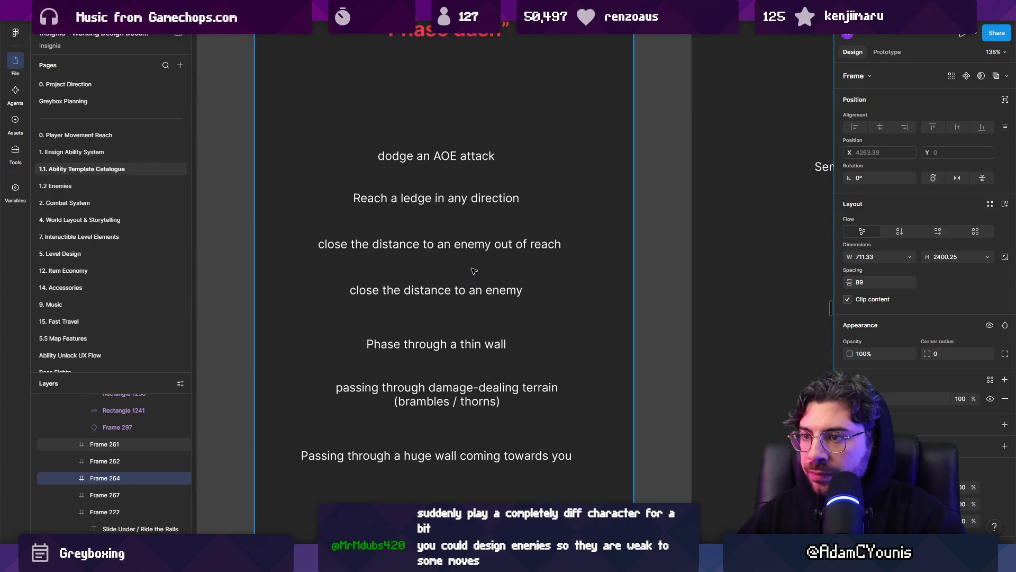
pyautogui.scroll(-5, 473, 271)
pyautogui.scroll(3, 479, 170)
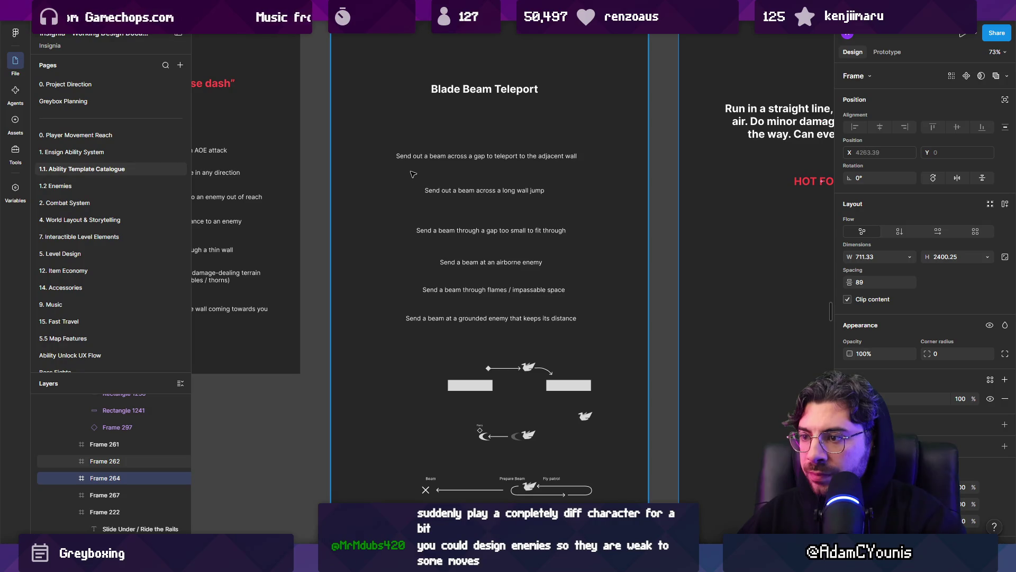
pyautogui.scroll(-3, 413, 173)
pyautogui.scroll(-4, 446, 309)
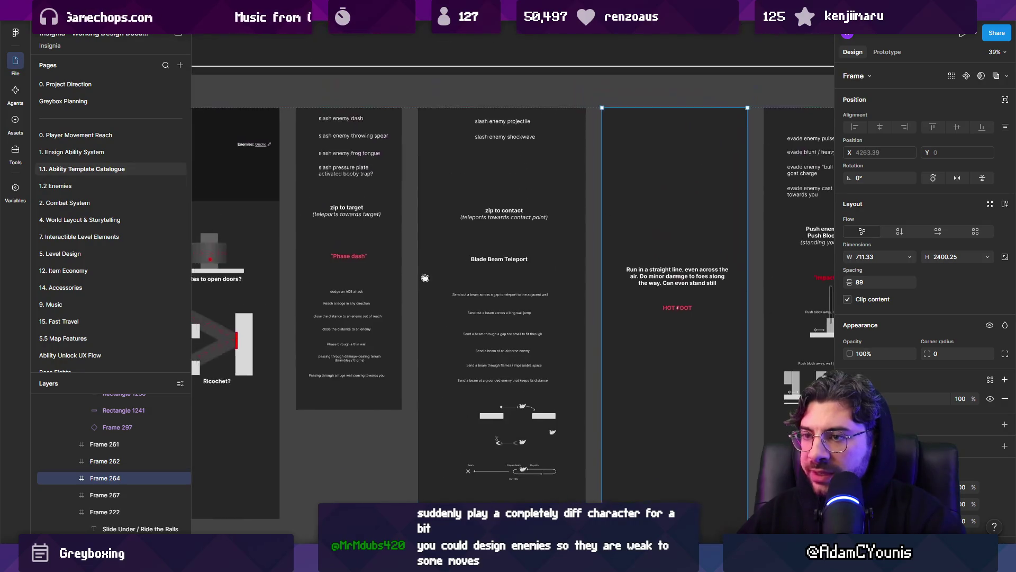
pyautogui.hscroll(5, 439, 239)
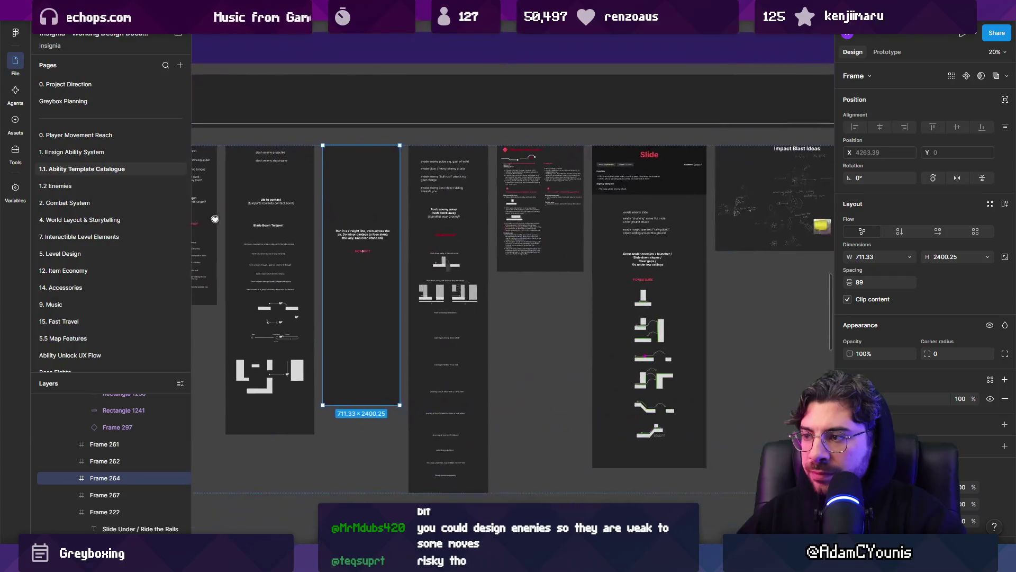
pyautogui.scroll(-3, 477, 286)
pyautogui.scroll(5, 513, 323)
pyautogui.scroll(-4, 514, 322)
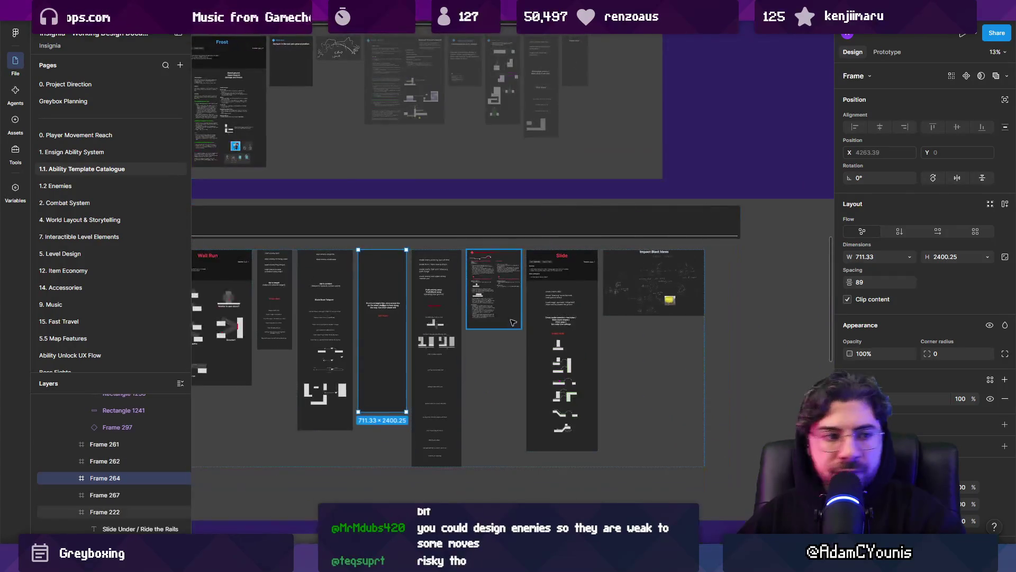
pyautogui.scroll(3, 501, 312)
pyautogui.hscroll(-2, 495, 311)
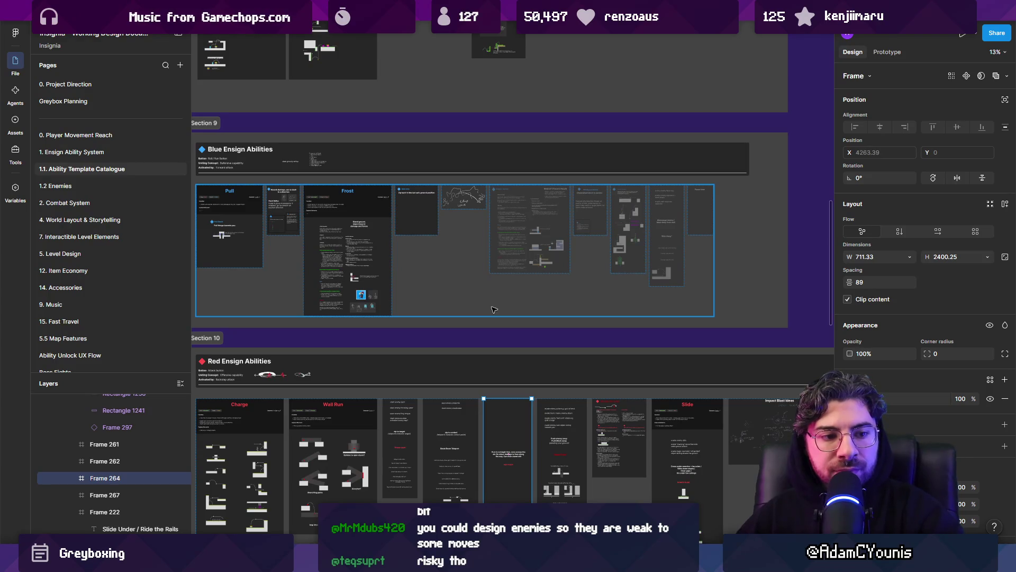
pyautogui.scroll(4, 492, 295)
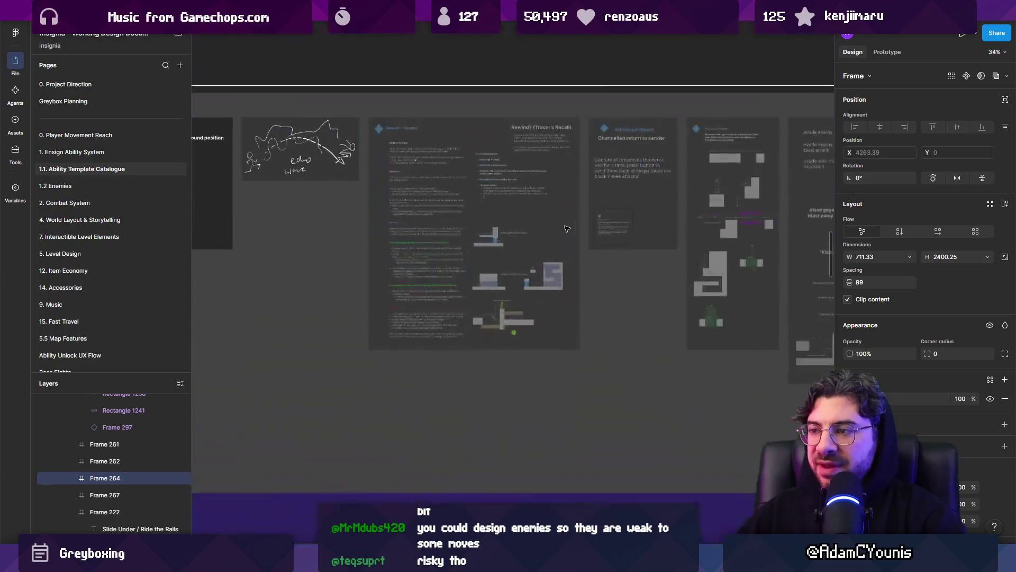
pyautogui.moveTo(530, 287); pyautogui.dragTo(329, 287)
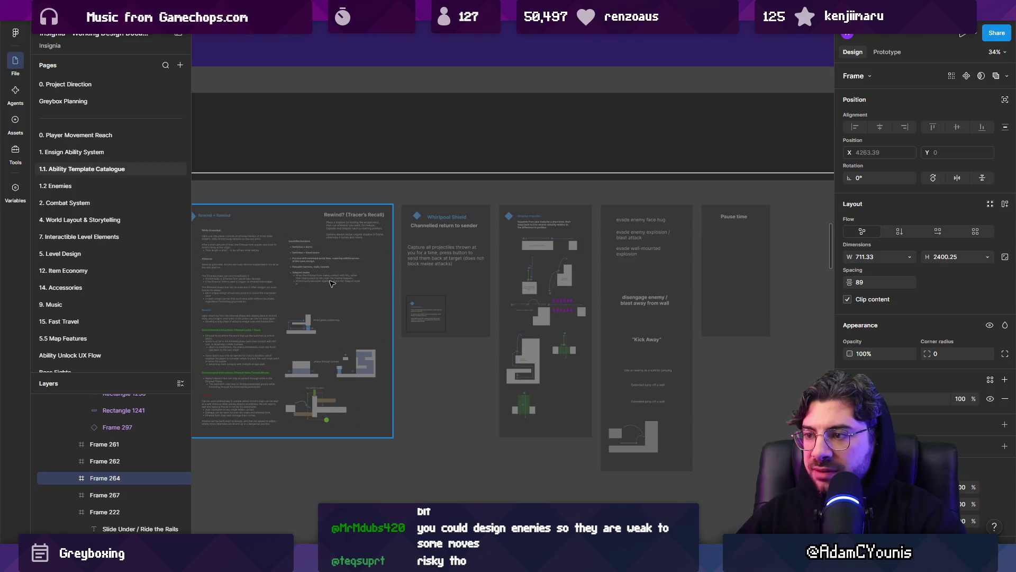
pyautogui.scroll(4, 452, 288)
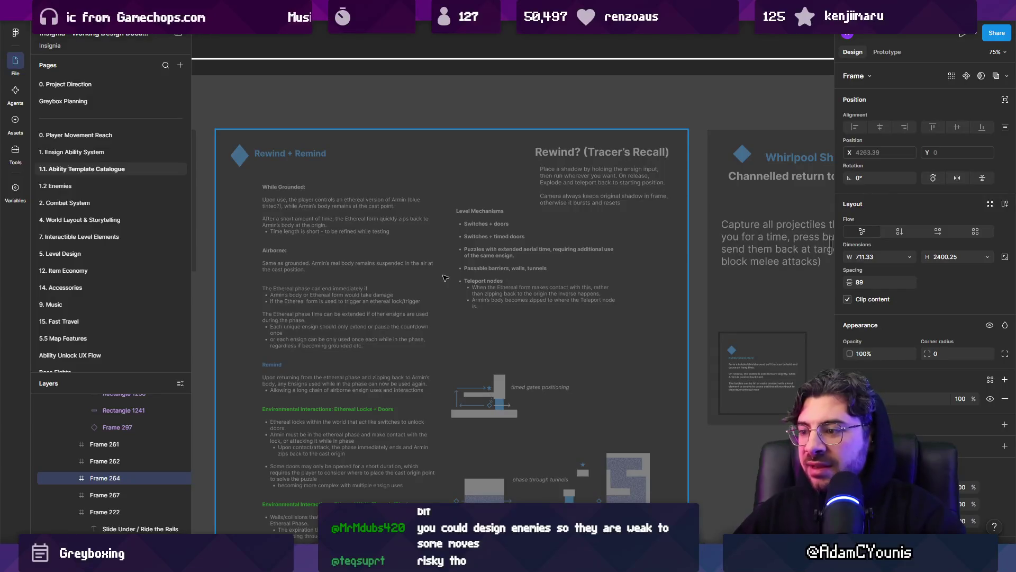
pyautogui.scroll(-5, 445, 278)
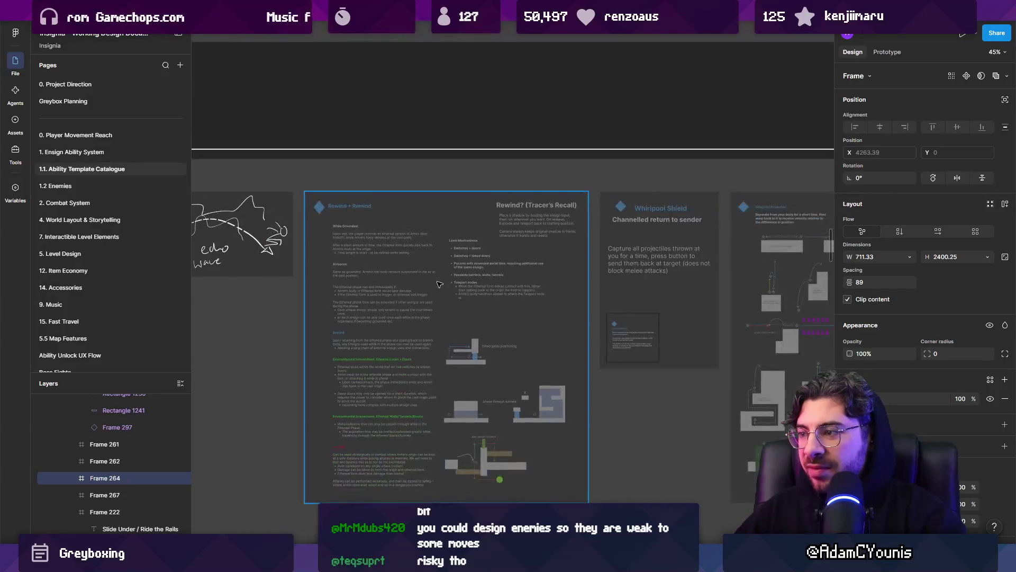
pyautogui.scroll(3, 350, 252)
pyautogui.scroll(5, 478, 269)
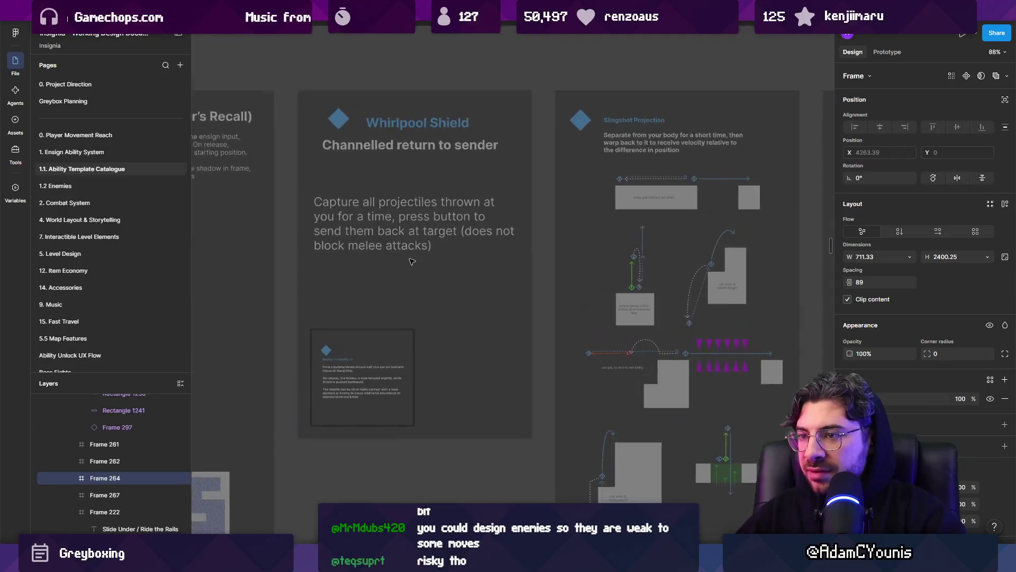
pyautogui.scroll(-5, 412, 258)
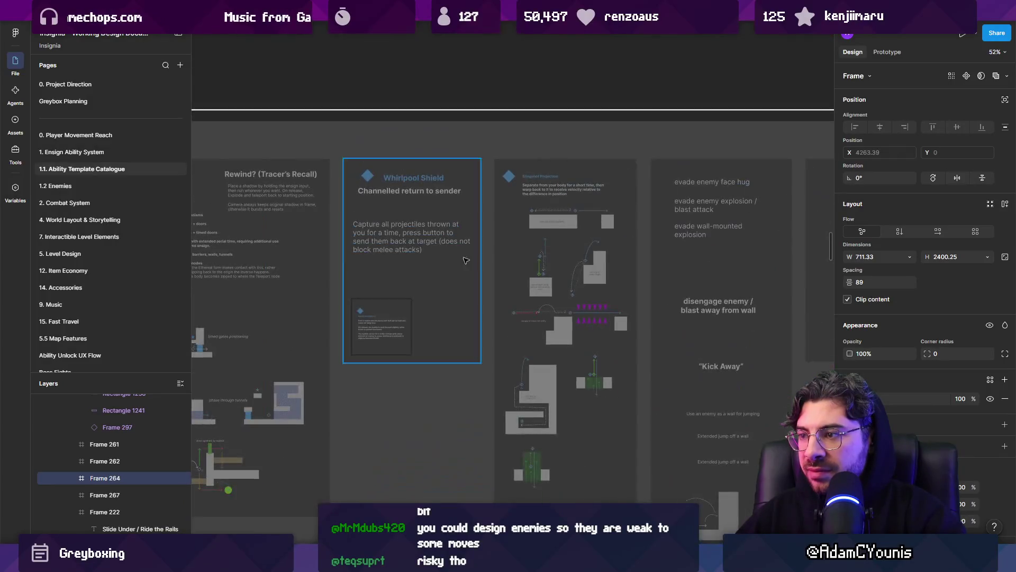
pyautogui.scroll(4, 616, 269)
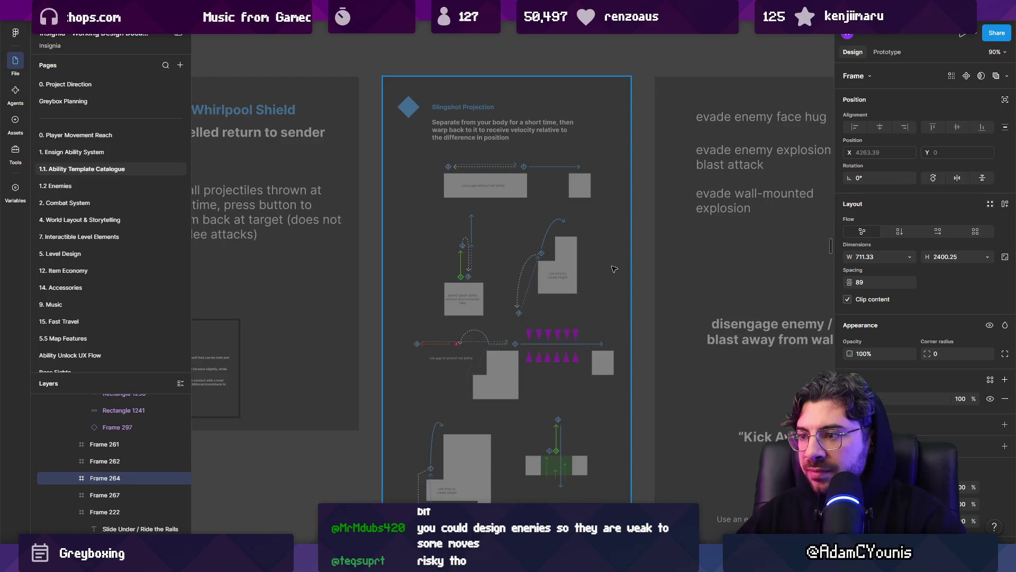
pyautogui.scroll(-10, 615, 269)
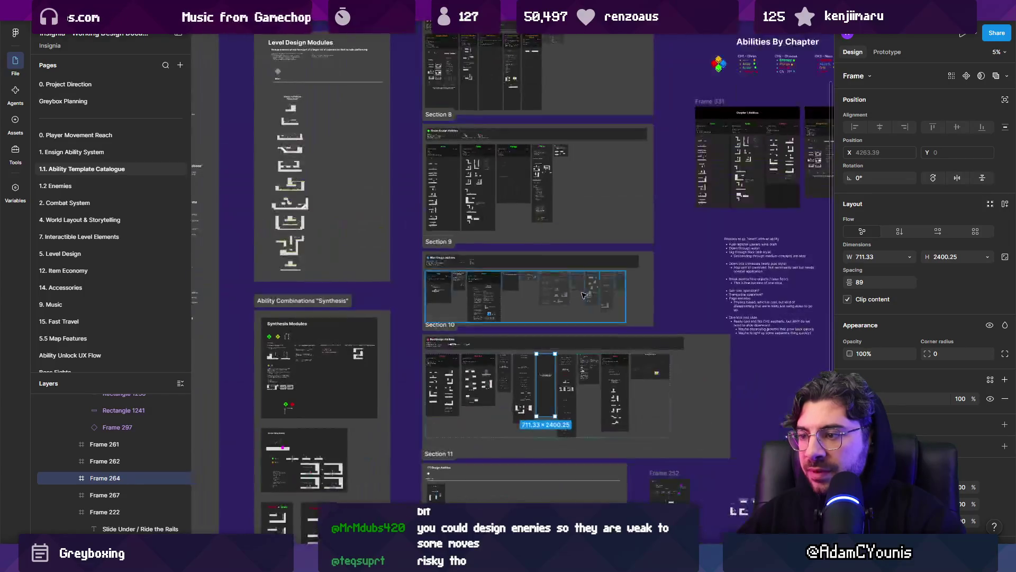
# - Move Frame 333's child frames up into Section 8
pyautogui.scroll(2, 516, 478)
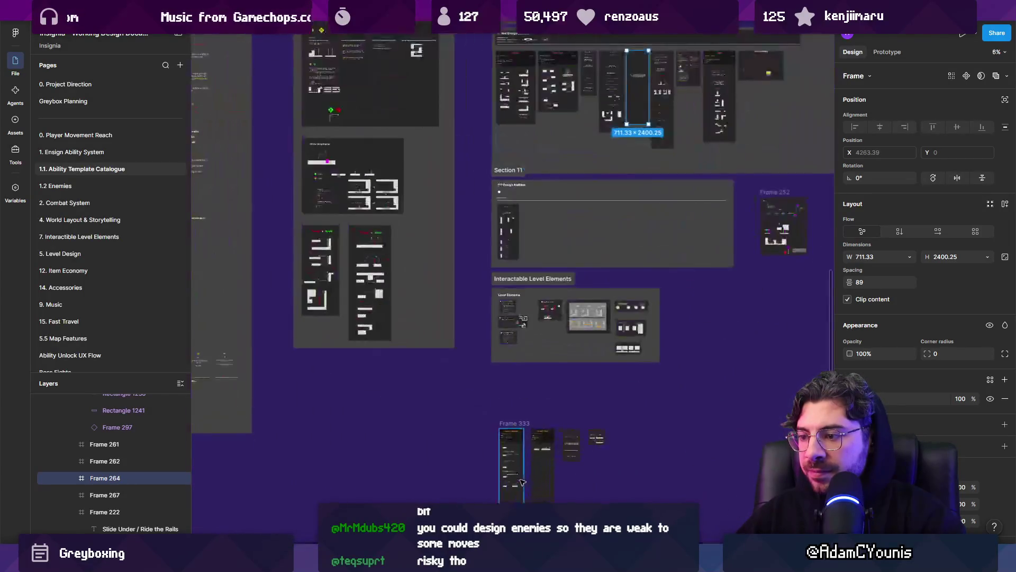
pyautogui.click(541, 471)
pyautogui.press('Return')
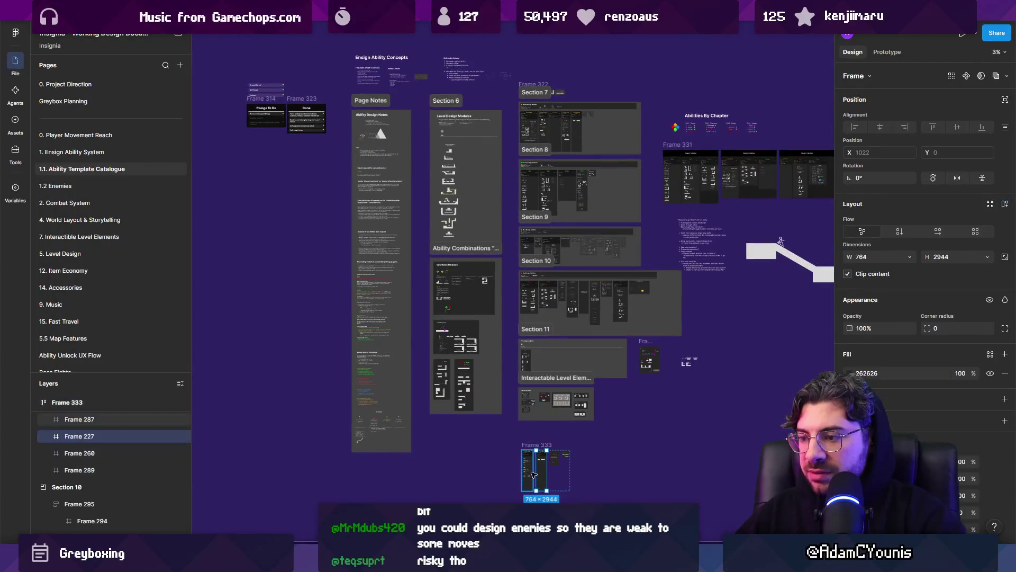
pyautogui.moveTo(541, 472); pyautogui.dragTo(591, 133)
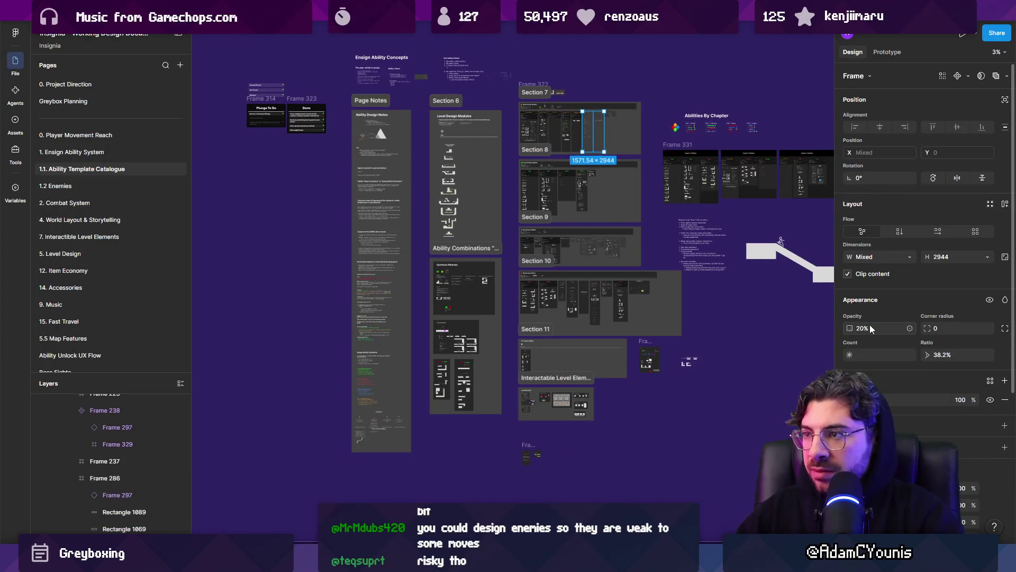
# - Shift the abilities frame in the upper section to the end of its row
pyautogui.scroll(3, 572, 451)
pyautogui.click(495, 453)
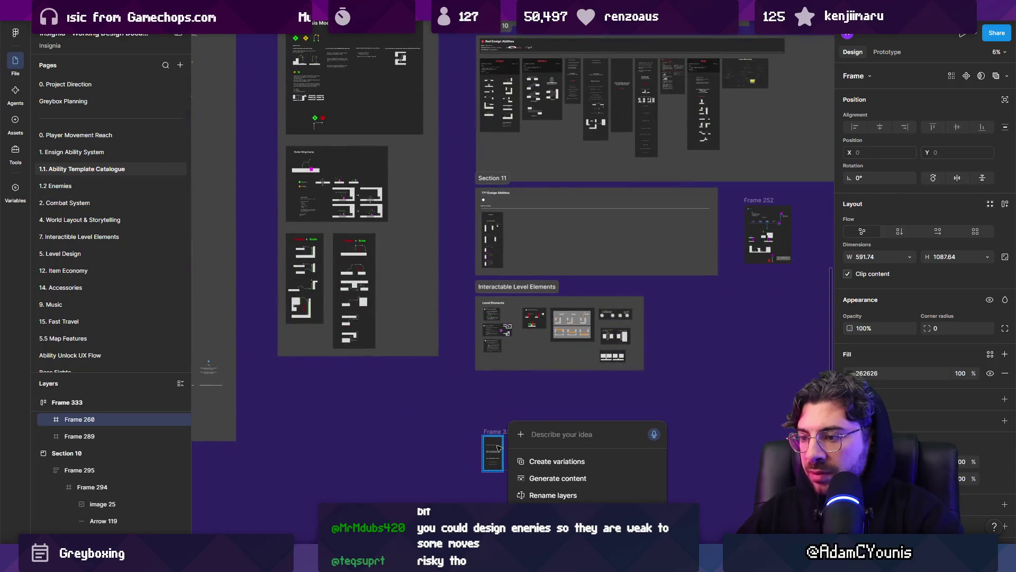
pyautogui.click(724, 77)
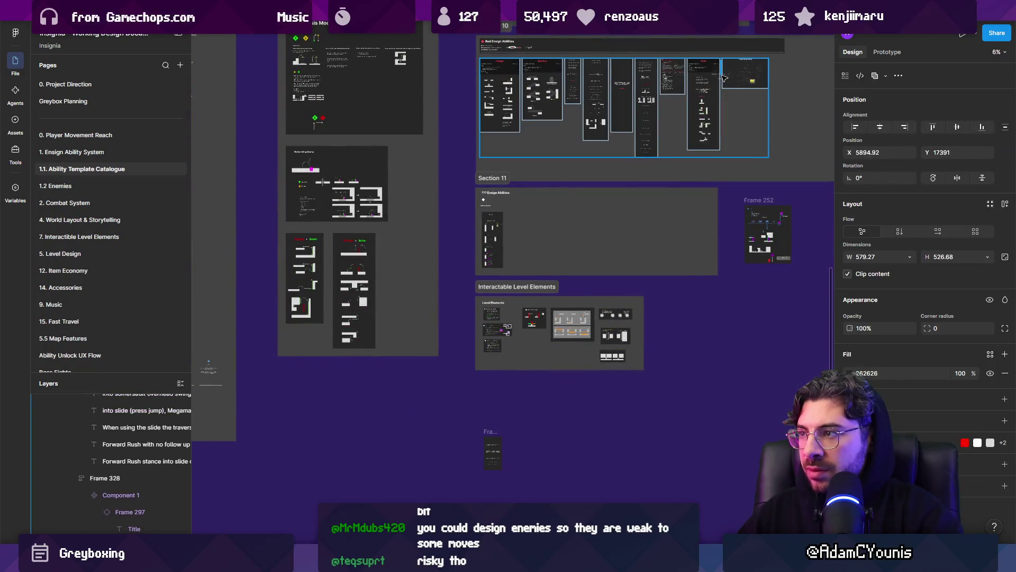
pyautogui.moveTo(724, 78); pyautogui.dragTo(729, 68)
# - Drop Frame 333 with the Lance card at the end of the Red Ensign Abilities row
pyautogui.click(497, 431)
pyautogui.scroll(10, 500, 461)
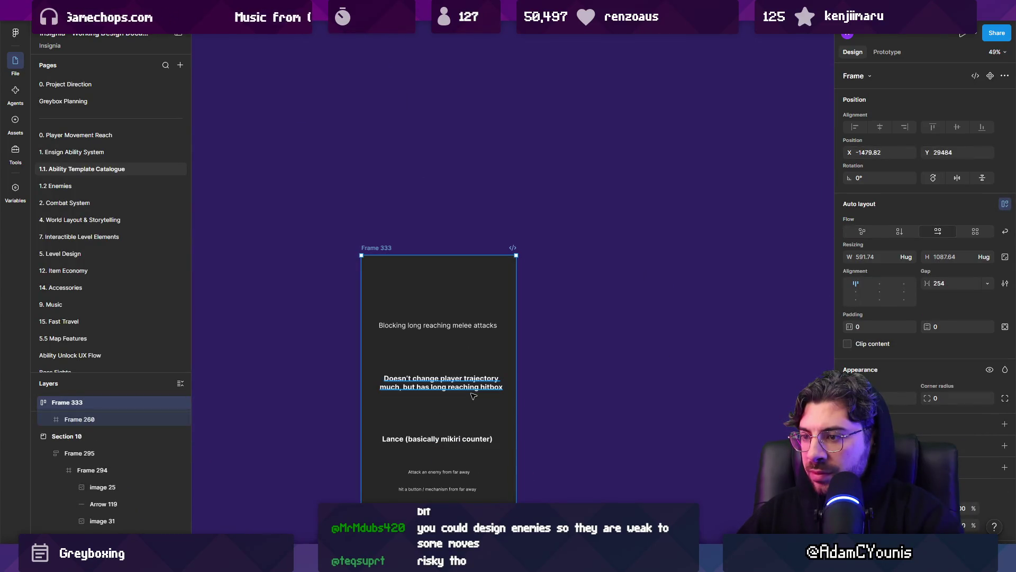
pyautogui.scroll(3, 466, 402)
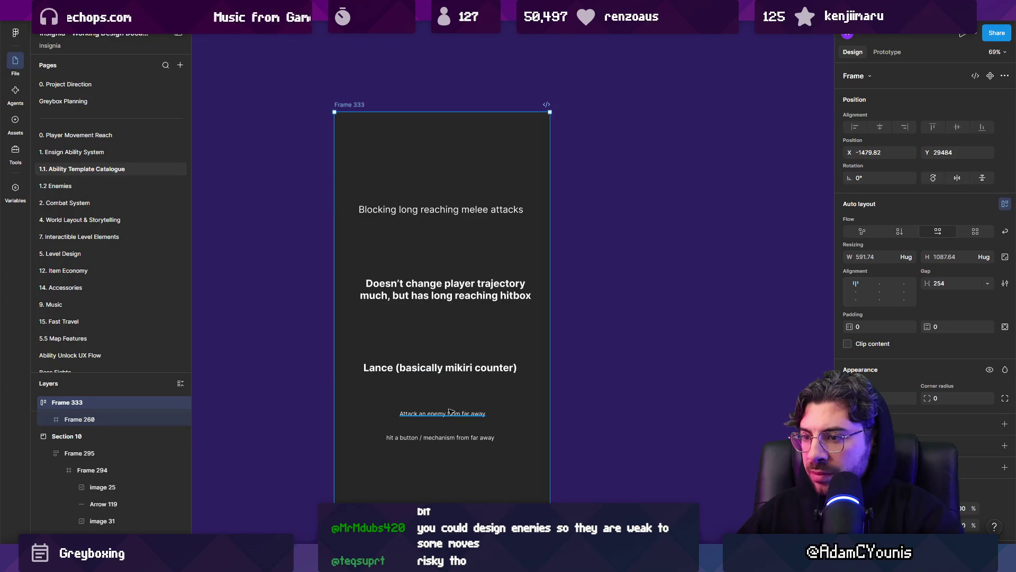
pyautogui.scroll(5, 449, 412)
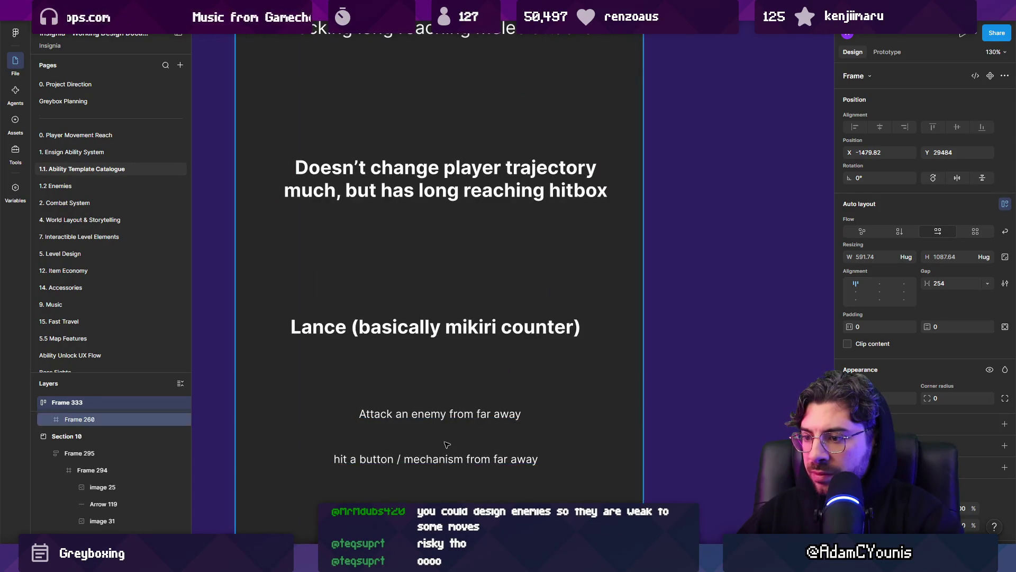
pyautogui.scroll(-6, 448, 434)
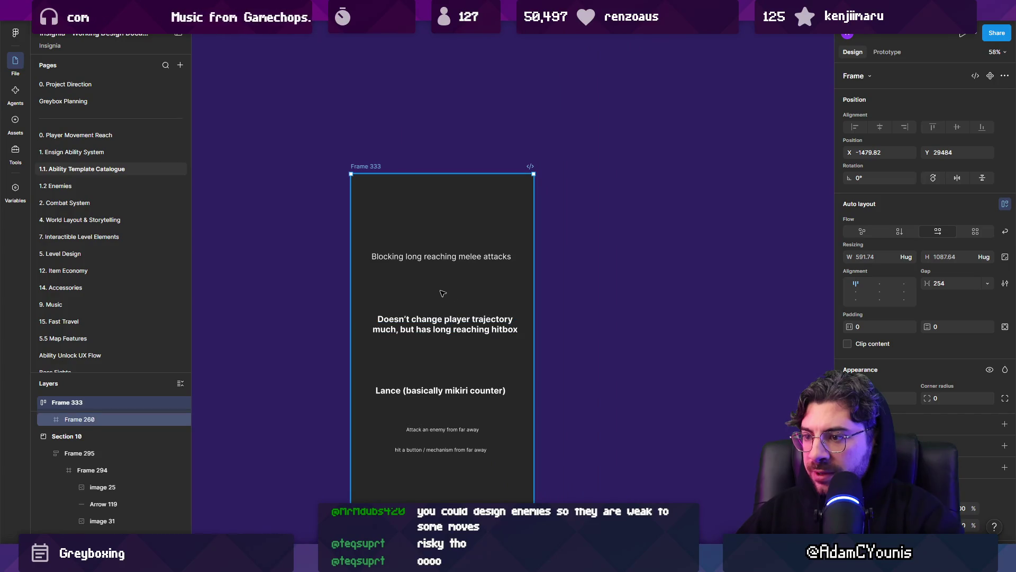
pyautogui.scroll(-10, 442, 293)
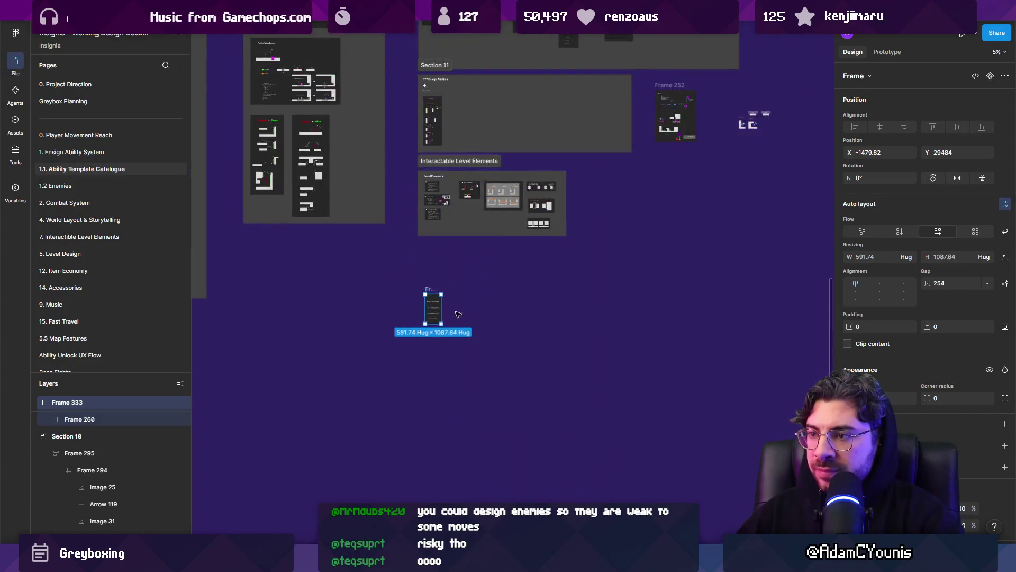
pyautogui.moveTo(401, 437)
pyautogui.mouseDown()
pyautogui.moveTo(523, 141)
pyautogui.moveTo(455, 239)
pyautogui.moveTo(423, 259)
pyautogui.moveTo(582, 267)
pyautogui.moveTo(543, 242)
pyautogui.mouseUp()
pyautogui.scroll(3, 523, 142)
pyautogui.scroll(5, 543, 242)
# - Move the Impact Blast Ideas frame to the first slot of the Red Ensign row
pyautogui.keyDown('shift'); pyautogui.click(455, 249); pyautogui.keyUp('shift')
pyautogui.hscroll(3, 477, 265)
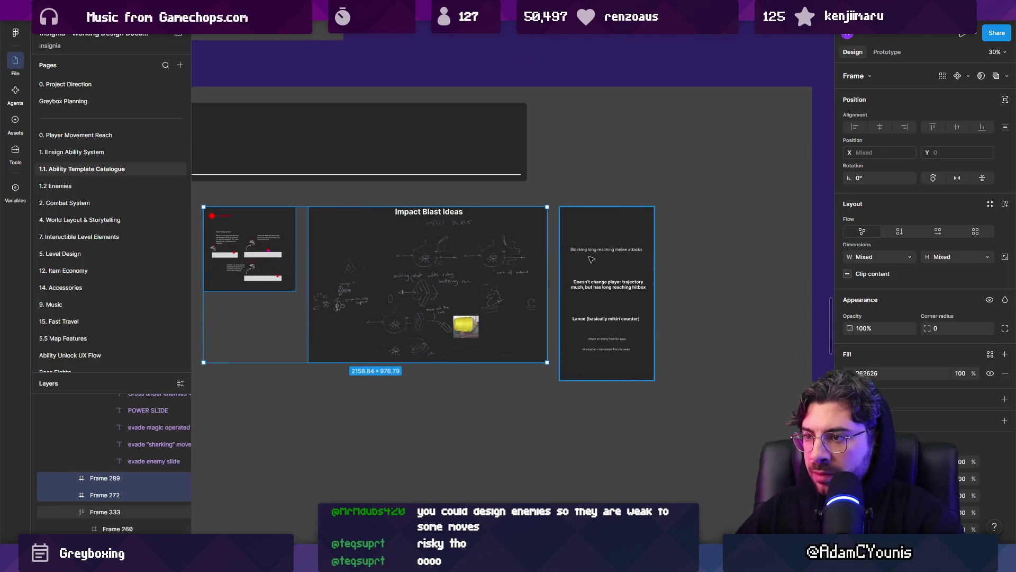
pyautogui.keyDown('shift'); pyautogui.click(609, 291); pyautogui.keyUp('shift')
pyautogui.scroll(5, 542, 281)
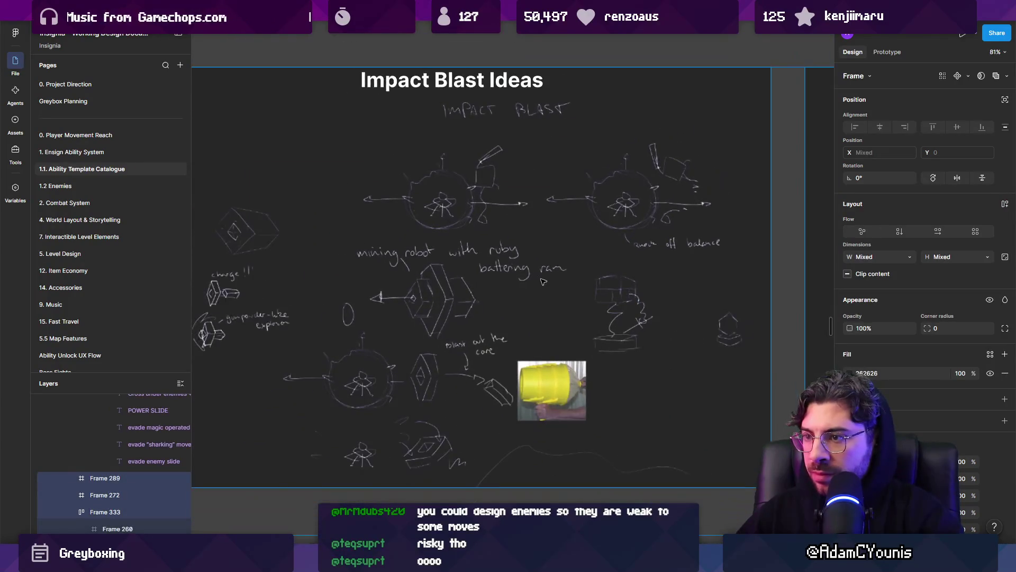
pyautogui.scroll(-10, 529, 278)
pyautogui.click(661, 307)
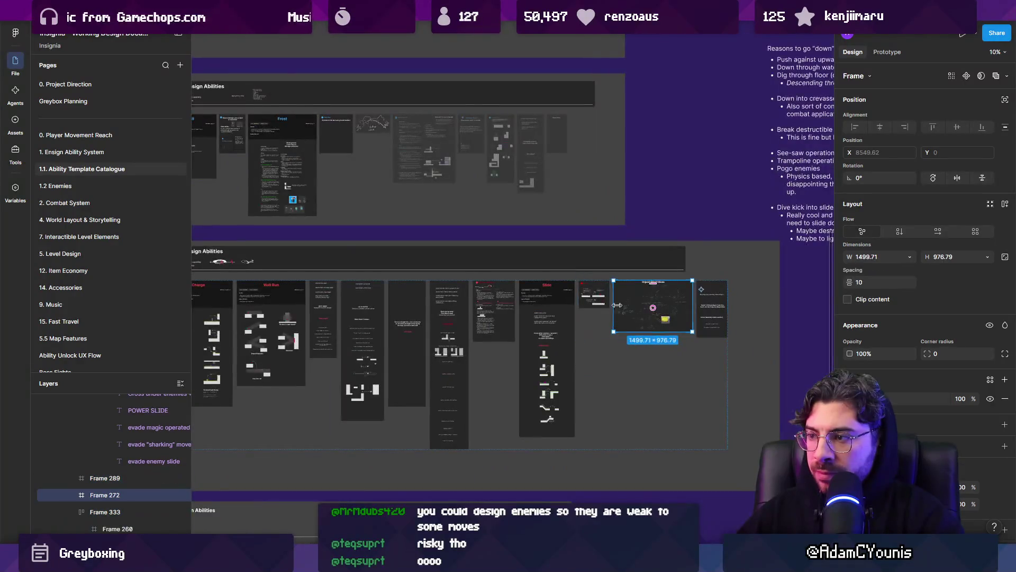
pyautogui.hscroll(-2, 716, 308)
pyautogui.moveTo(716, 309); pyautogui.dragTo(283, 310)
# - Fade Frame 289 and the Lance frame, Frame 333, to 20% opacity
pyautogui.hscroll(2, 726, 297)
pyautogui.scroll(4, 726, 297)
pyautogui.click(604, 318)
pyautogui.keyDown('shift'); pyautogui.click(680, 325); pyautogui.keyUp('shift')
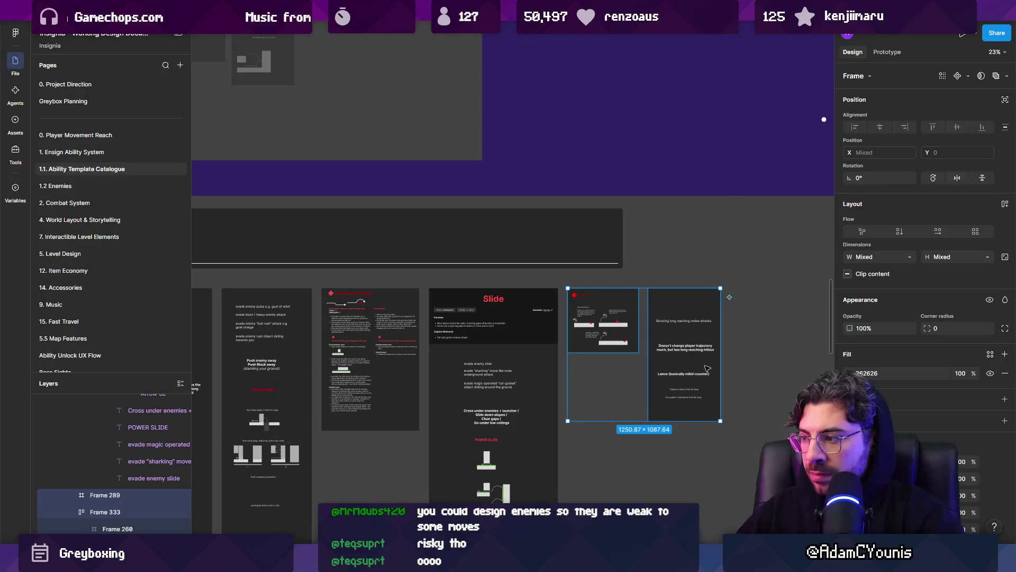
pyautogui.press('2')
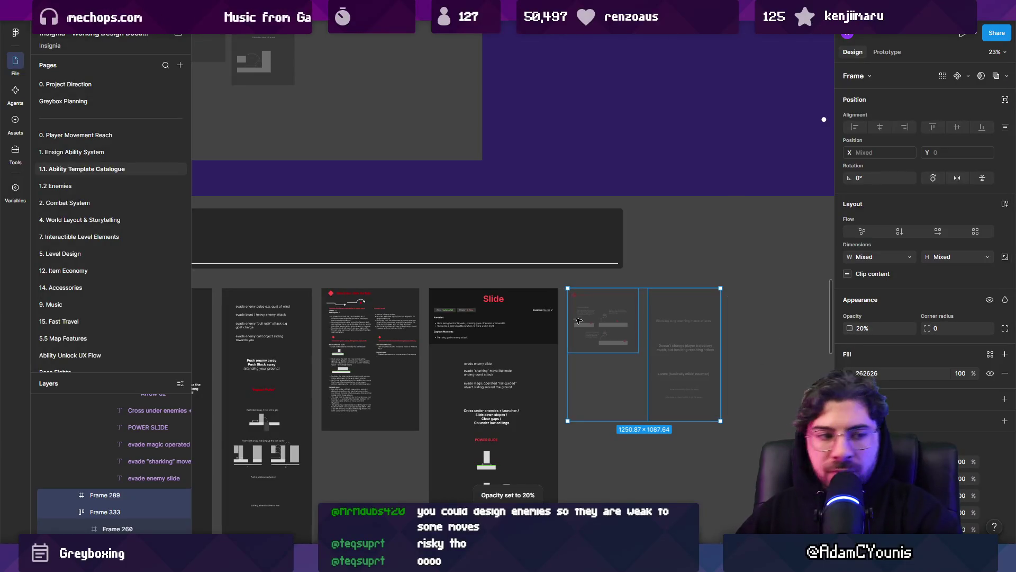
pyautogui.scroll(-5, 476, 466)
pyautogui.scroll(5, 429, 326)
pyautogui.hscroll(-5, 518, 251)
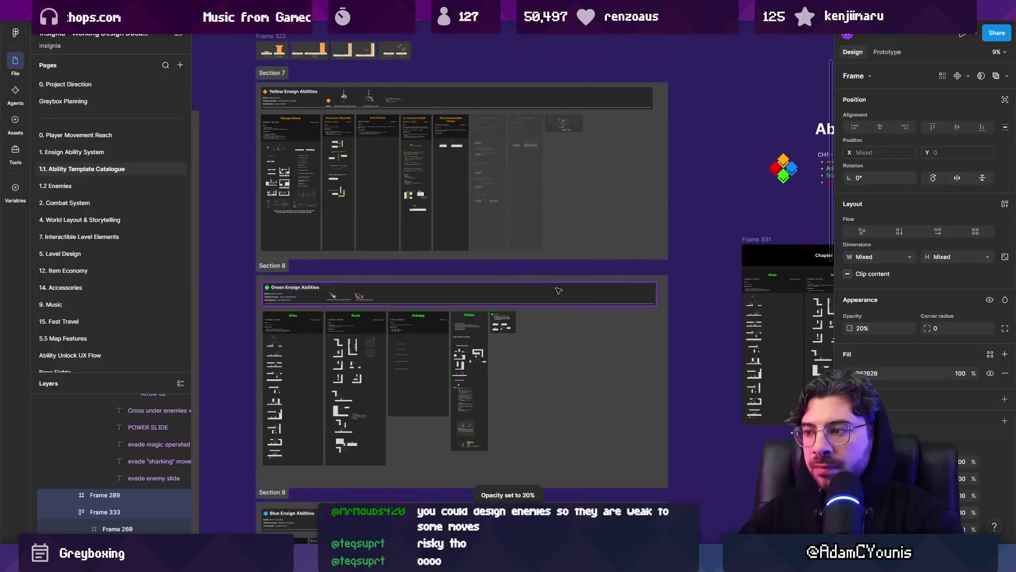
# - Scroll up to the Yellow Ensign Abilities row and select the Crescent Hook card
pyautogui.hscroll(5, 518, 250)
pyautogui.hscroll(-5, 518, 251)
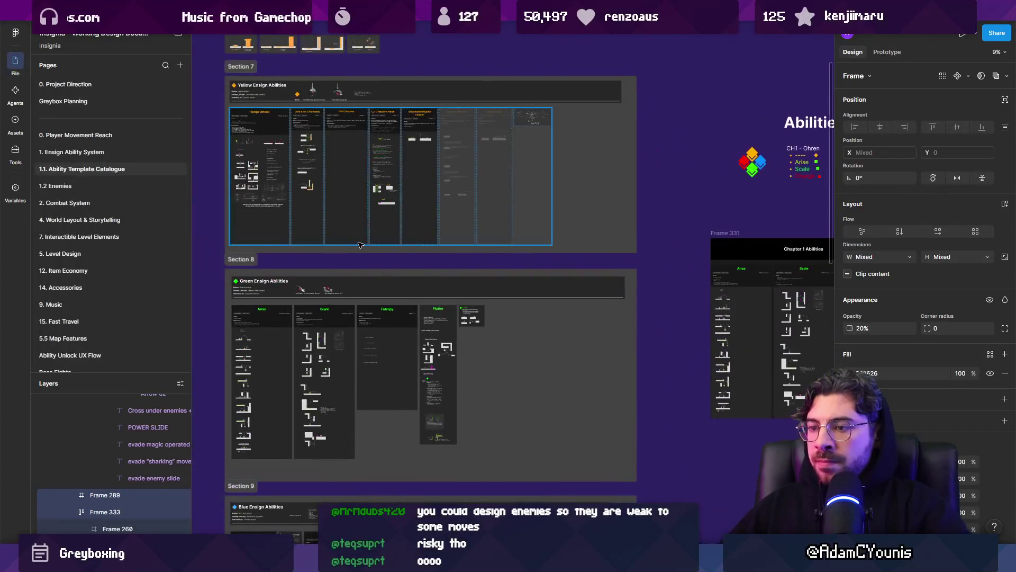
pyautogui.hscroll(-2, 477, 249)
pyautogui.scroll(3, 385, 237)
pyautogui.scroll(5, 400, 256)
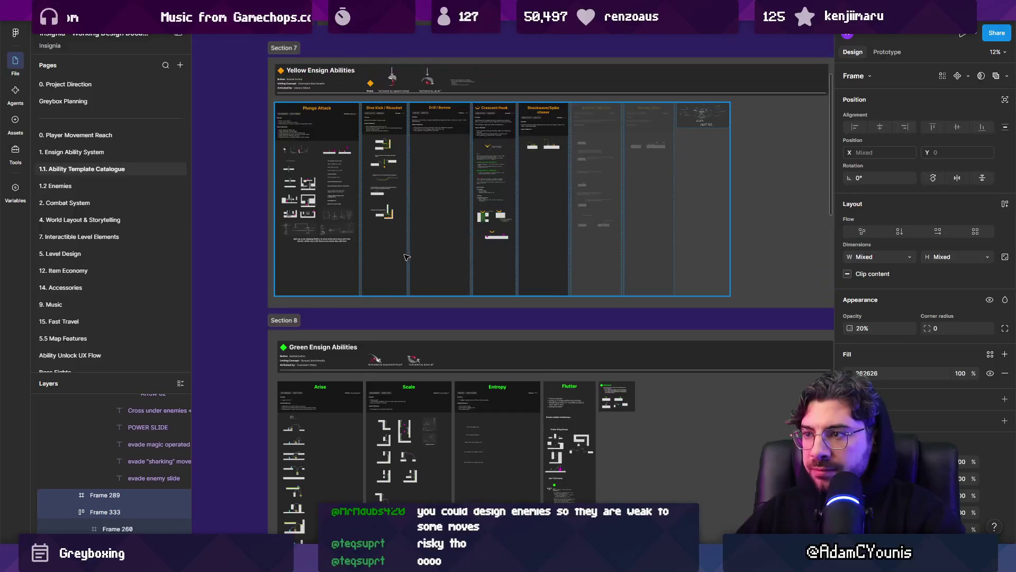
pyautogui.scroll(5, 535, 304)
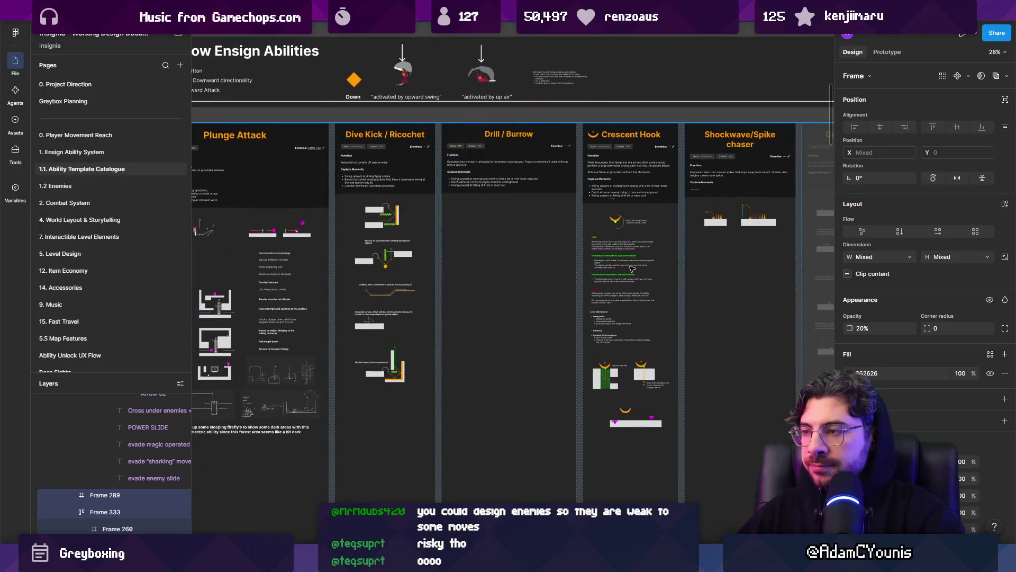
pyautogui.scroll(5, 631, 269)
pyautogui.click(491, 245)
pyautogui.scroll(3, 490, 245)
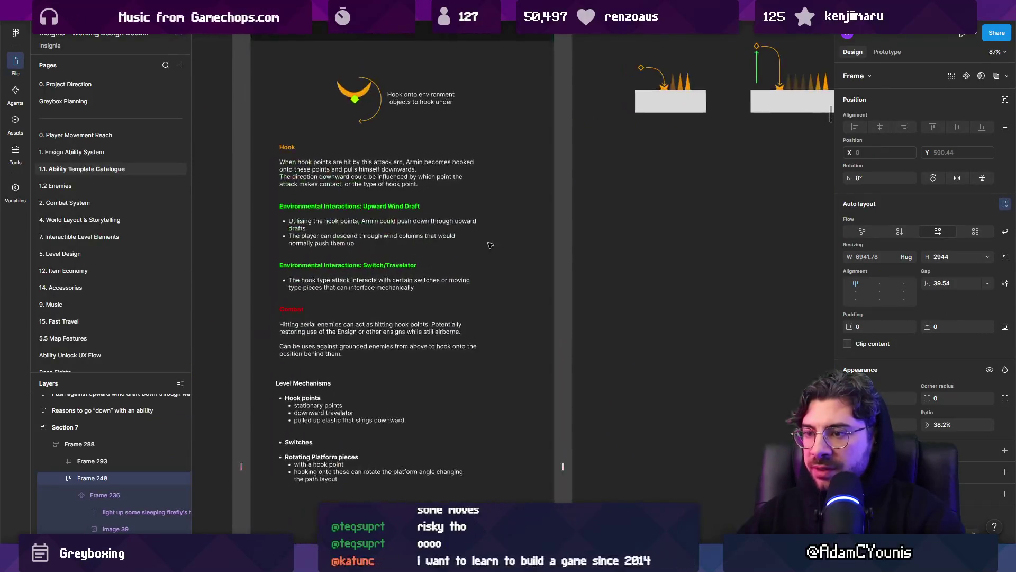
pyautogui.click(503, 243)
# - Fade the Crescent Hook card to 20% opacity
pyautogui.scroll(-3, 422, 257)
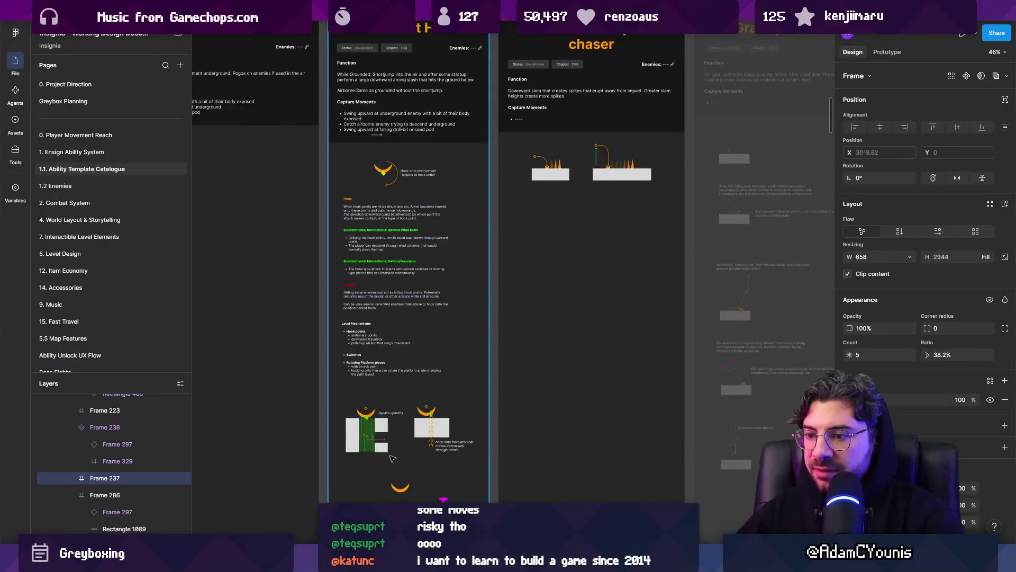
pyautogui.scroll(5, 373, 449)
pyautogui.scroll(-5, 370, 429)
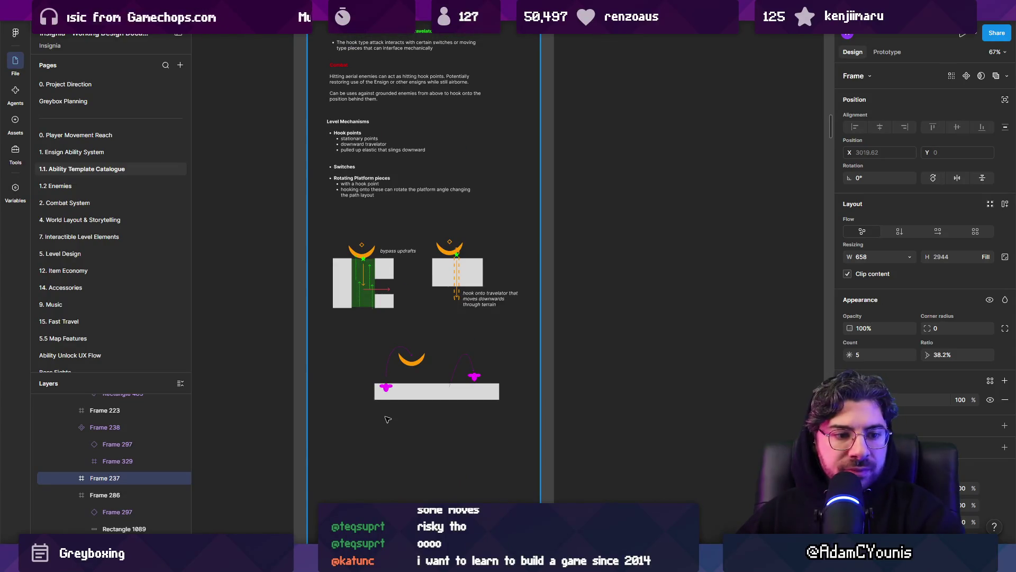
pyautogui.moveTo(436, 332); pyautogui.dragTo(372, 462)
pyautogui.scroll(-3, 374, 420)
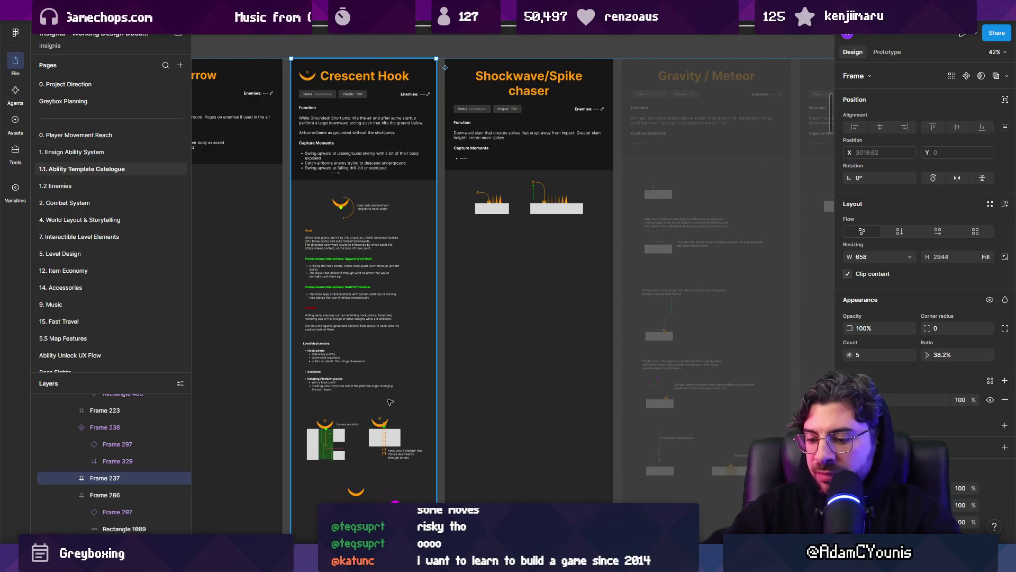
pyautogui.press('2')
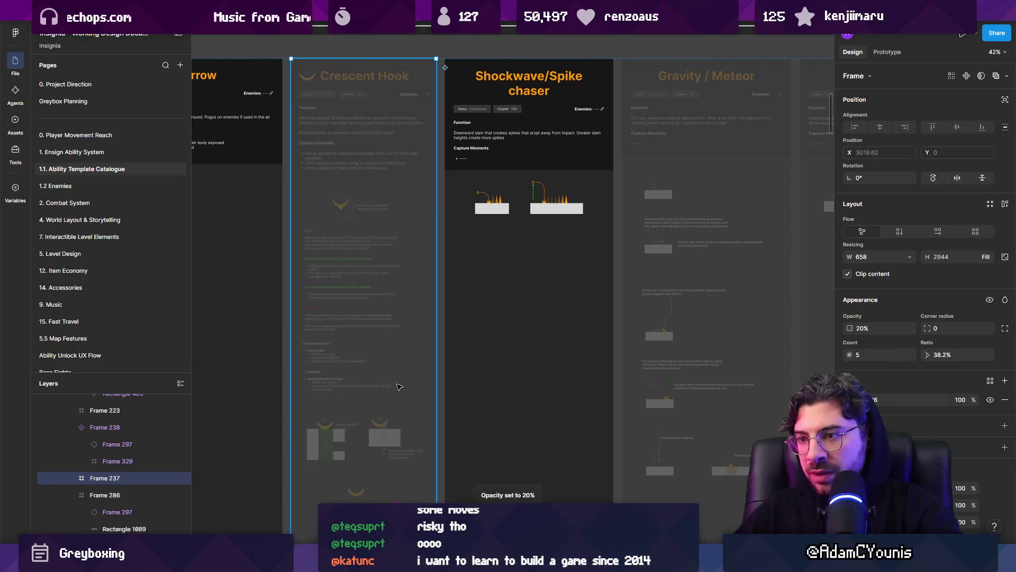
# - Move Crescent Hook after the Shockwave/Spike chaser card and zoom out over Section 7
pyautogui.moveTo(375, 364); pyautogui.dragTo(560, 359)
pyautogui.scroll(-3, 561, 359)
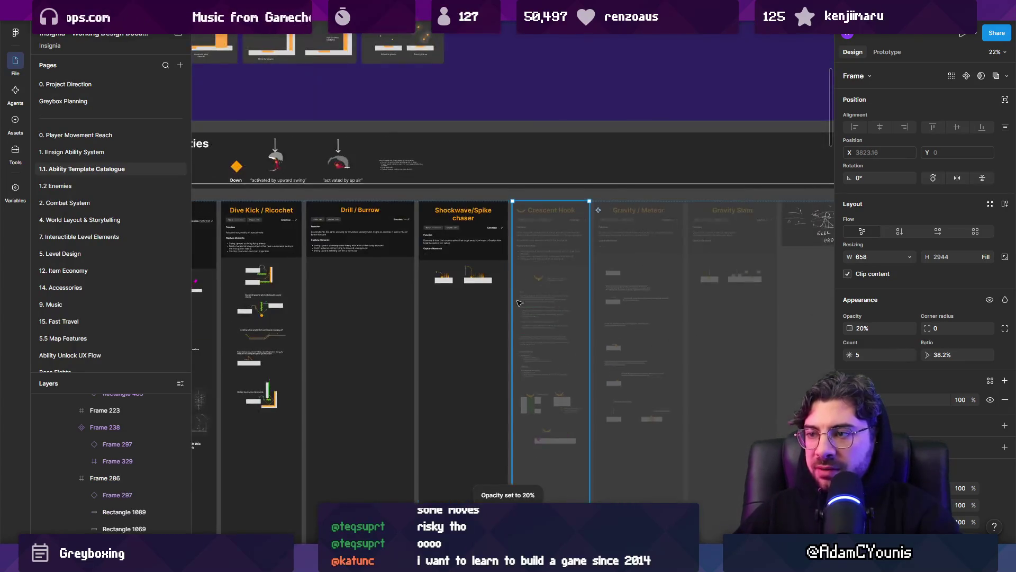
pyautogui.scroll(3, 488, 284)
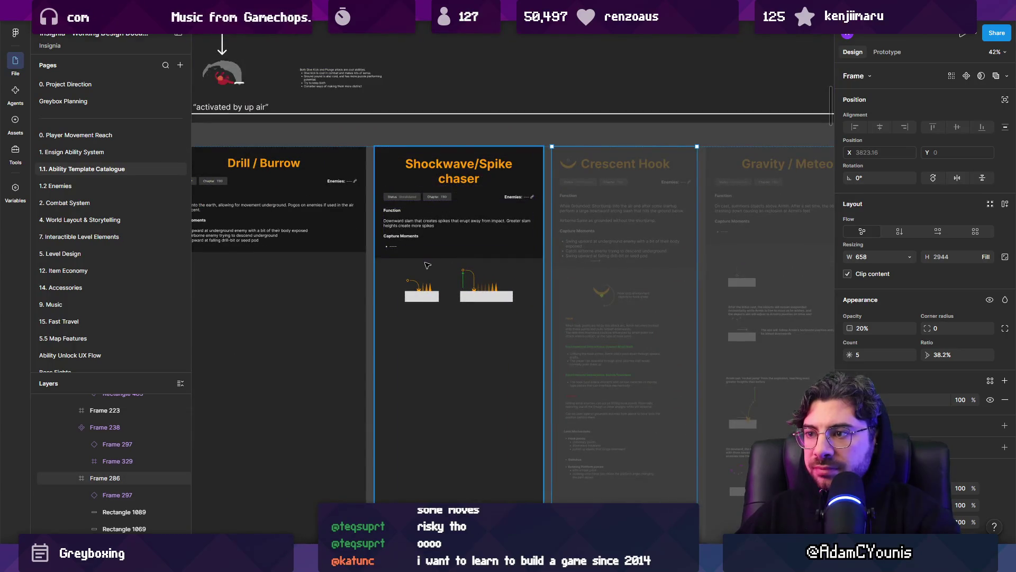
pyautogui.hscroll(-10, 427, 264)
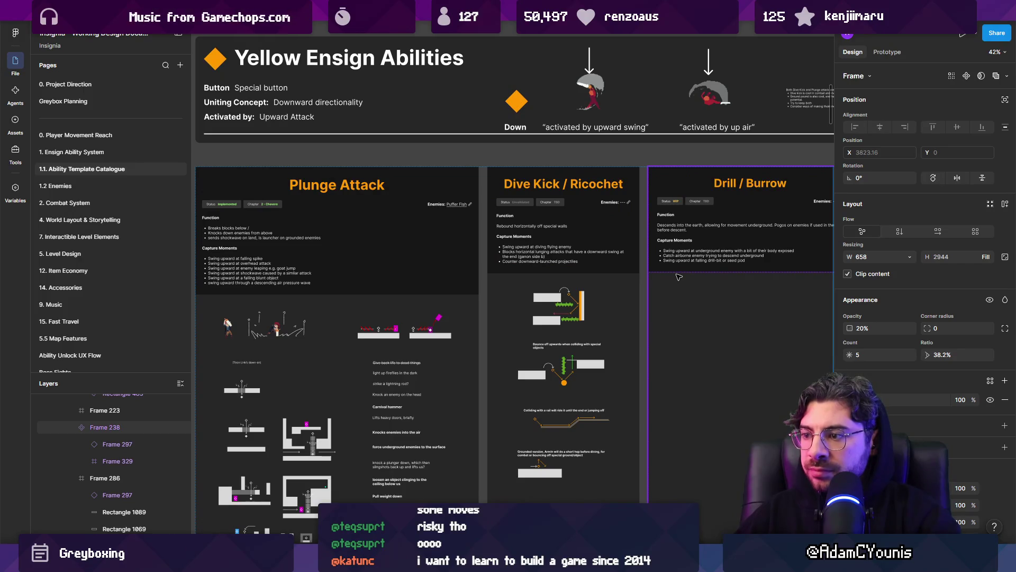
pyautogui.scroll(-5, 609, 291)
pyautogui.scroll(3, 547, 307)
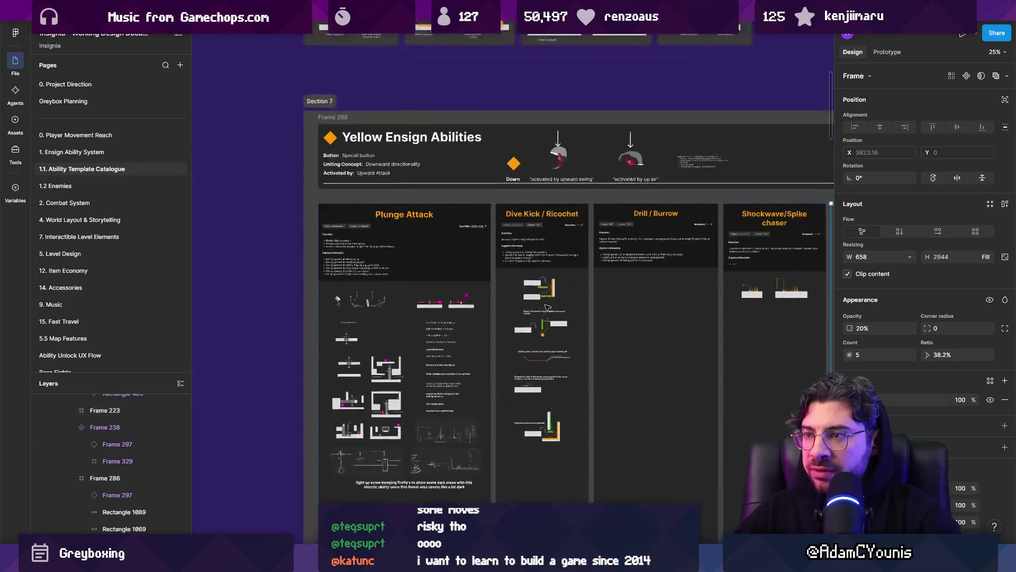
pyautogui.scroll(2, 548, 307)
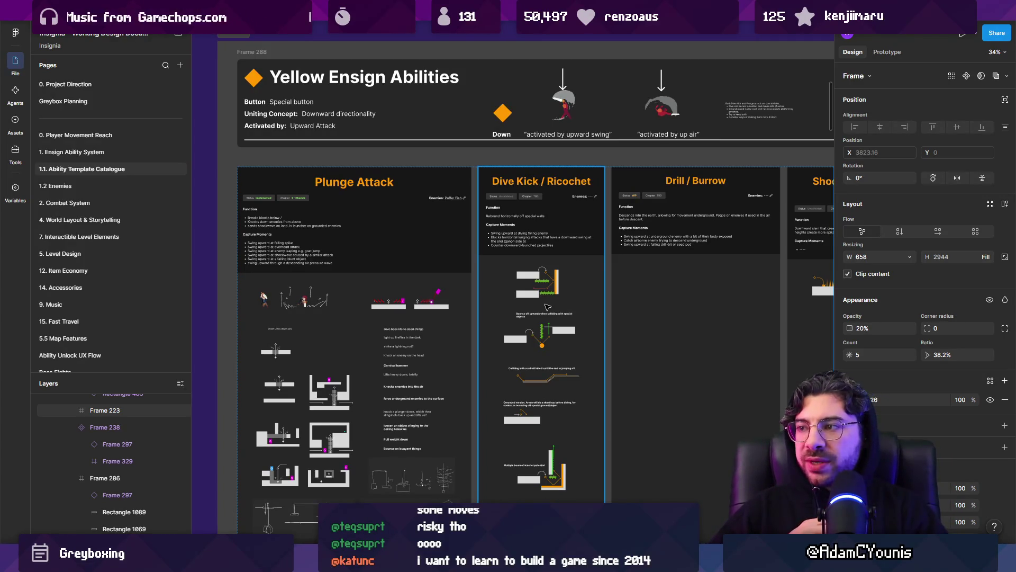
# - Inspect the Shockwave/Spike chaser card up close, then return to the Unity Insignia Graph scene graph
pyautogui.hscroll(10, 547, 307)
pyautogui.scroll(5, 448, 354)
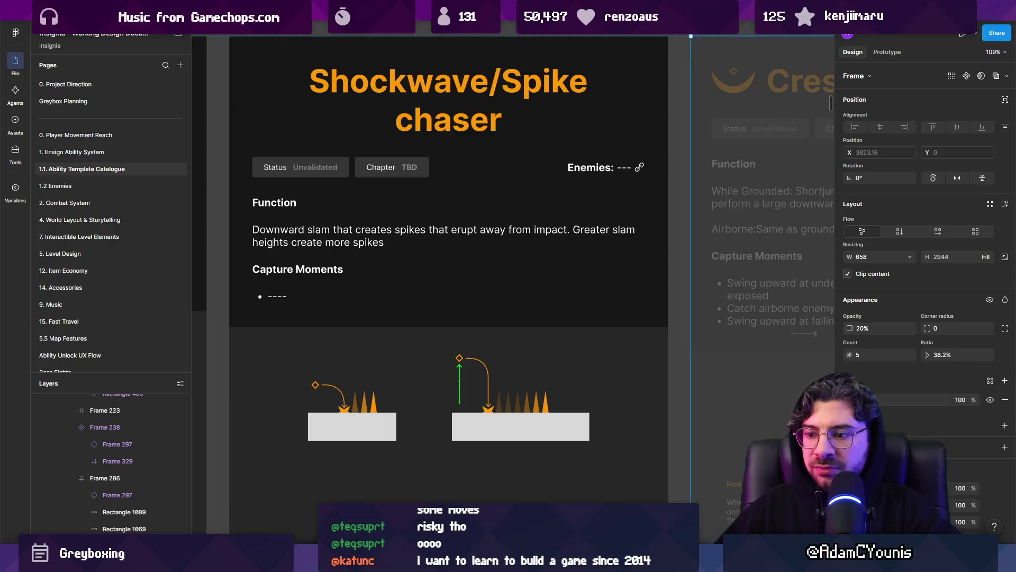
pyautogui.hotkey('alt', 'Tab')
pyautogui.scroll(-3, 424, 224)
pyautogui.scroll(2, 469, 201)
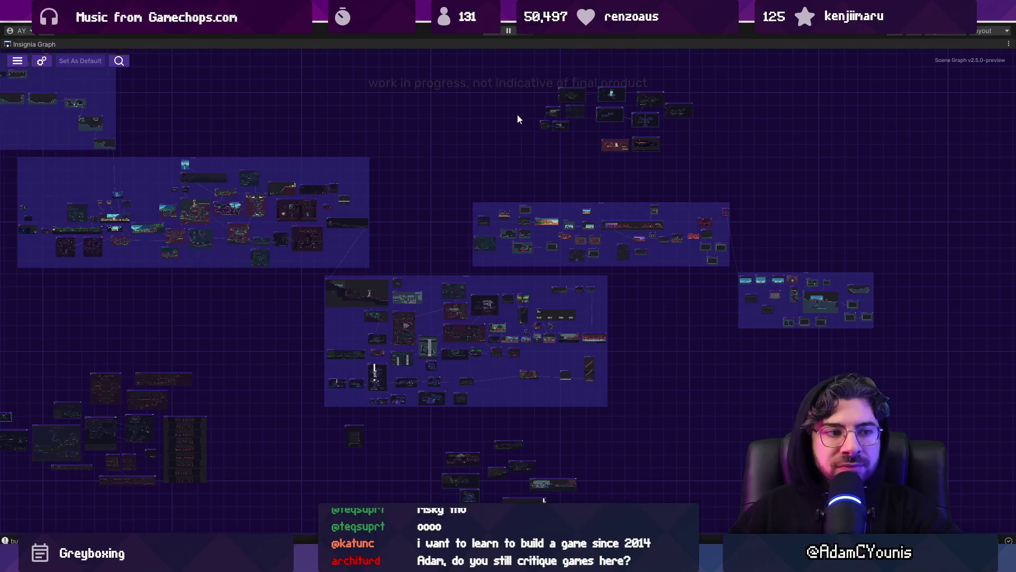
# - Enlarge the Scratchpad Graph and pan over to the Destructible Blocks rooms
pyautogui.scroll(5, 681, 88)
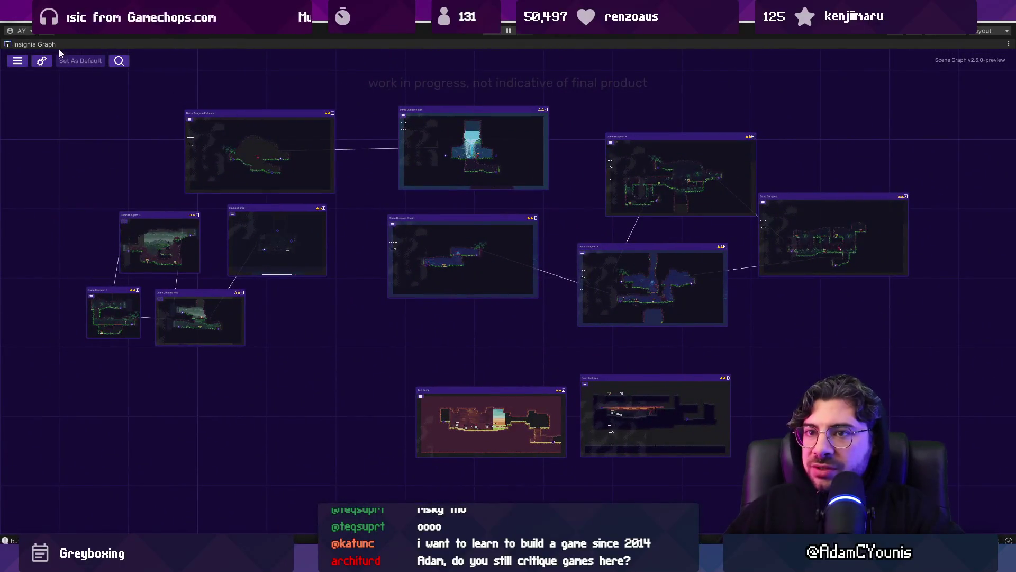
pyautogui.doubleClick(53, 45)
pyautogui.click(447, 42)
pyautogui.doubleClick(447, 42)
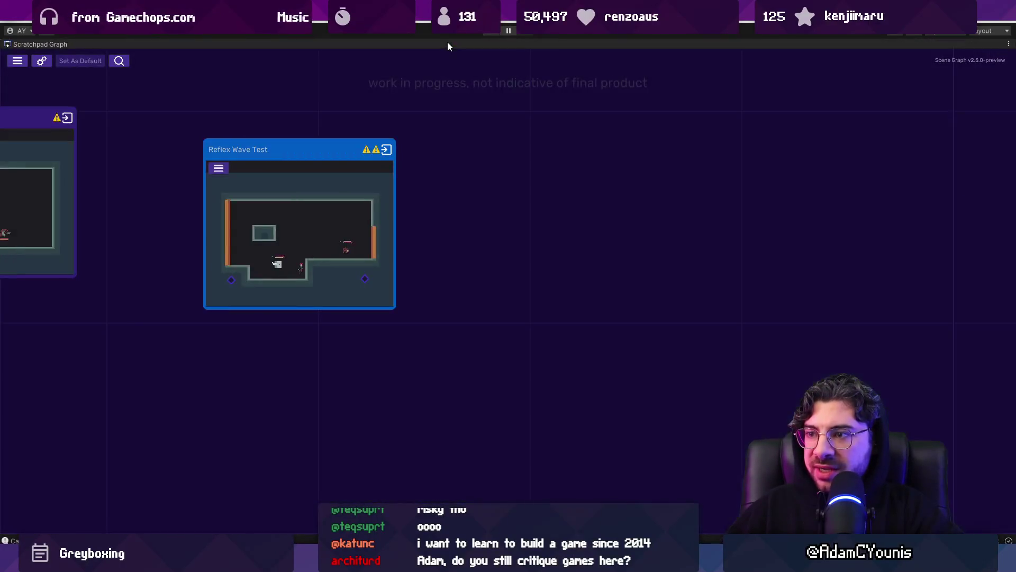
pyautogui.scroll(-3, 608, 311)
pyautogui.scroll(6, 426, 277)
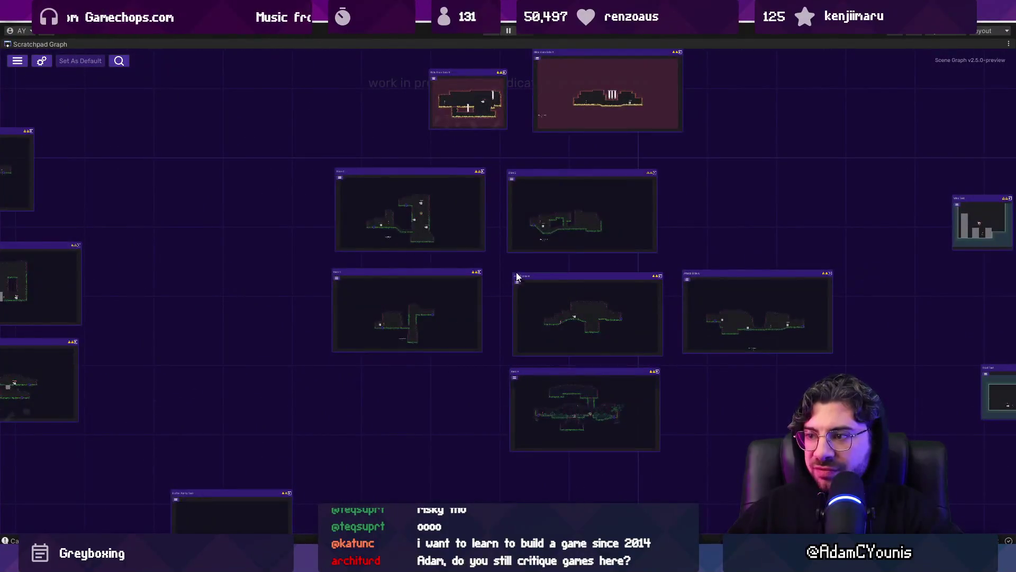
pyautogui.scroll(-3, 507, 236)
pyautogui.scroll(2, 549, 236)
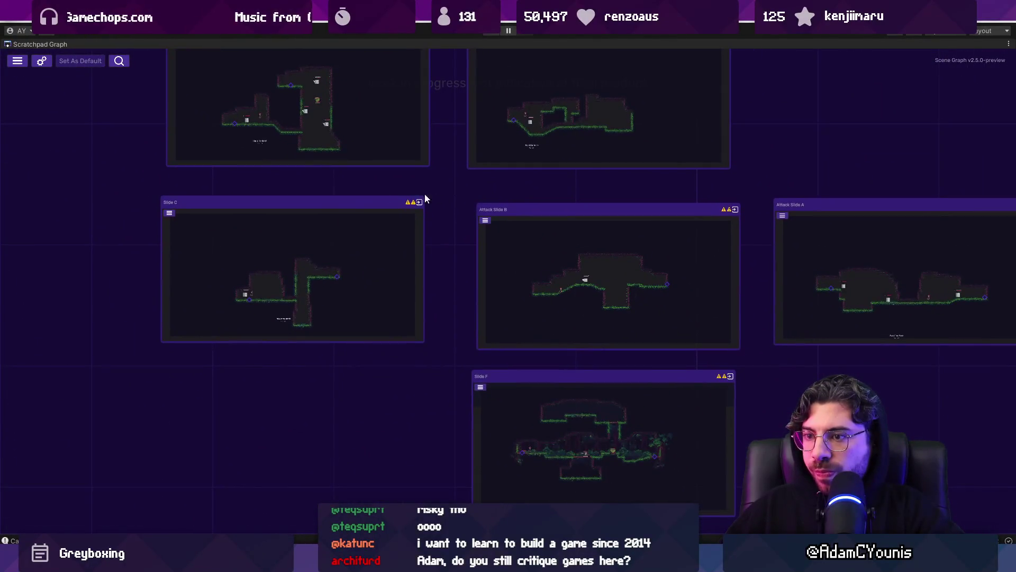
pyautogui.moveTo(333, 220); pyautogui.dragTo(947, 326)
pyautogui.scroll(-4, 948, 325)
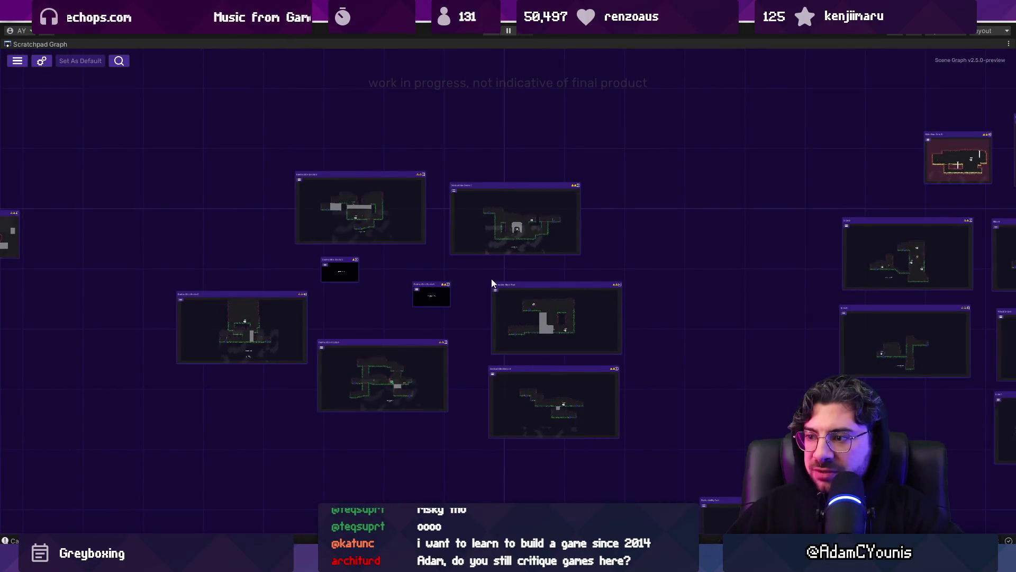
pyautogui.scroll(3, 492, 280)
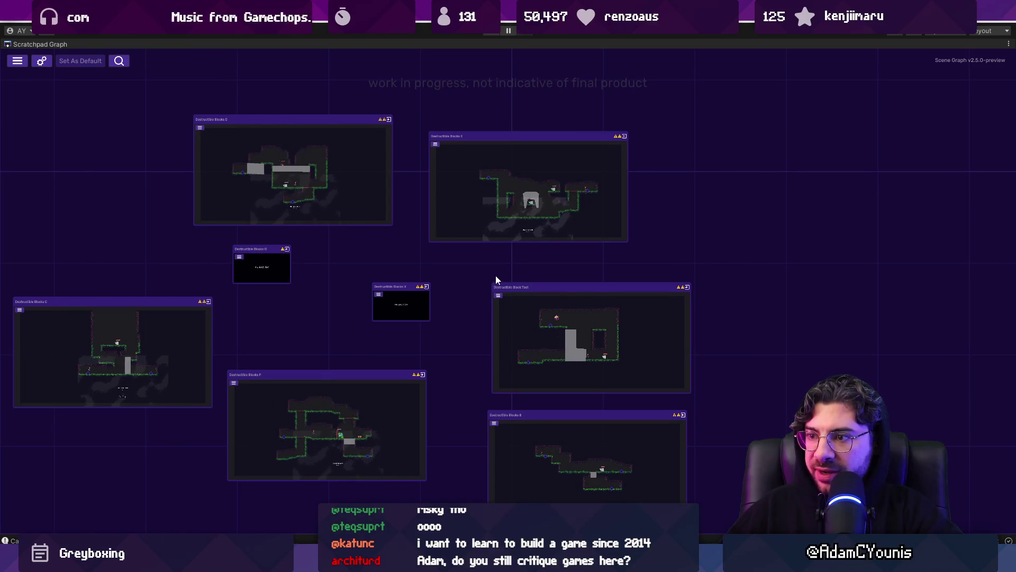
pyautogui.scroll(-2, 496, 279)
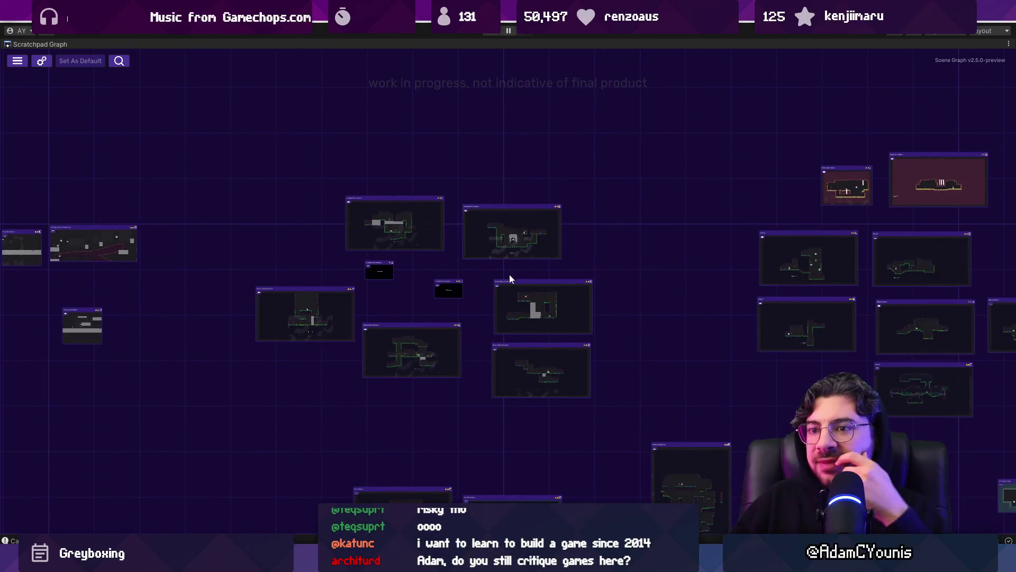
pyautogui.scroll(4, 730, 297)
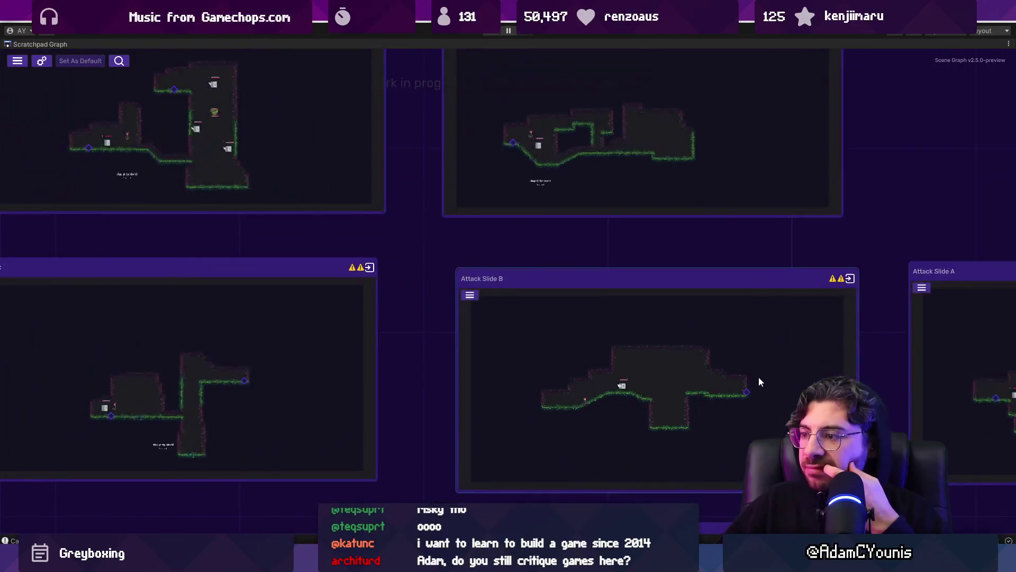
pyautogui.scroll(-4, 645, 310)
pyautogui.scroll(5, 266, 269)
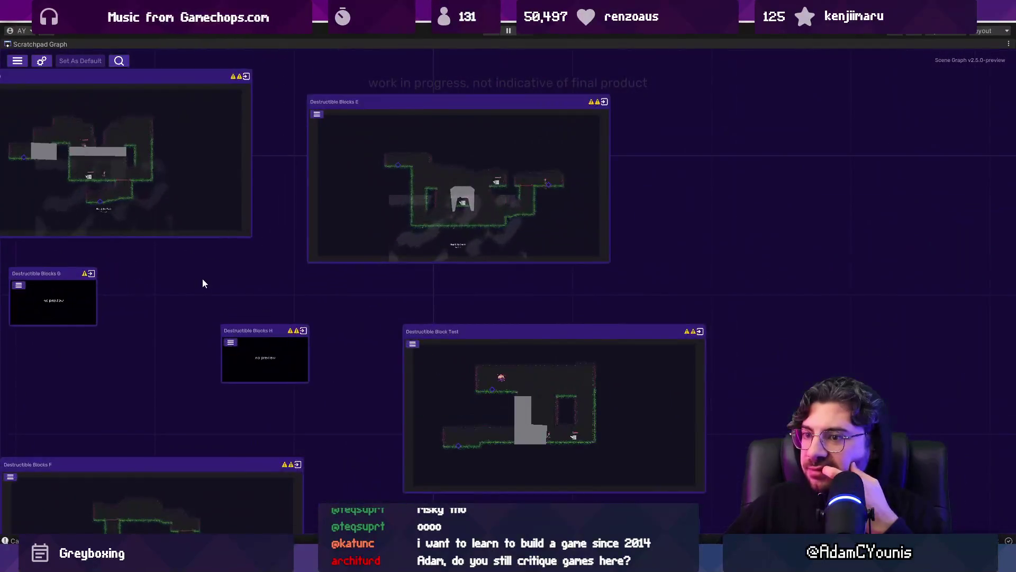
pyautogui.scroll(-3, 526, 238)
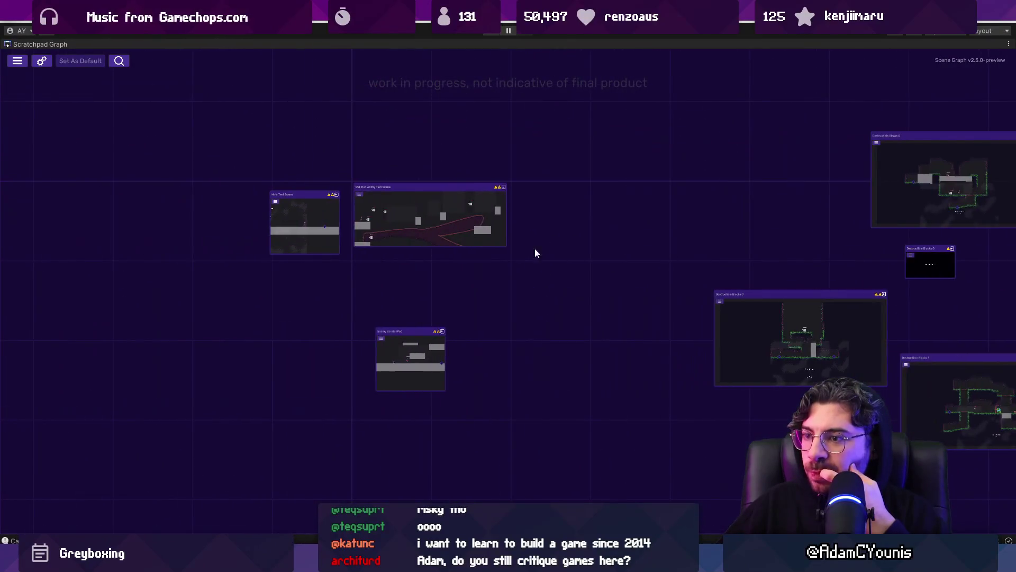
pyautogui.scroll(3, 584, 343)
# - Open the Destructible Blocks F level and playtest it against the club-wielding enemy
pyautogui.doubleClick(540, 302)
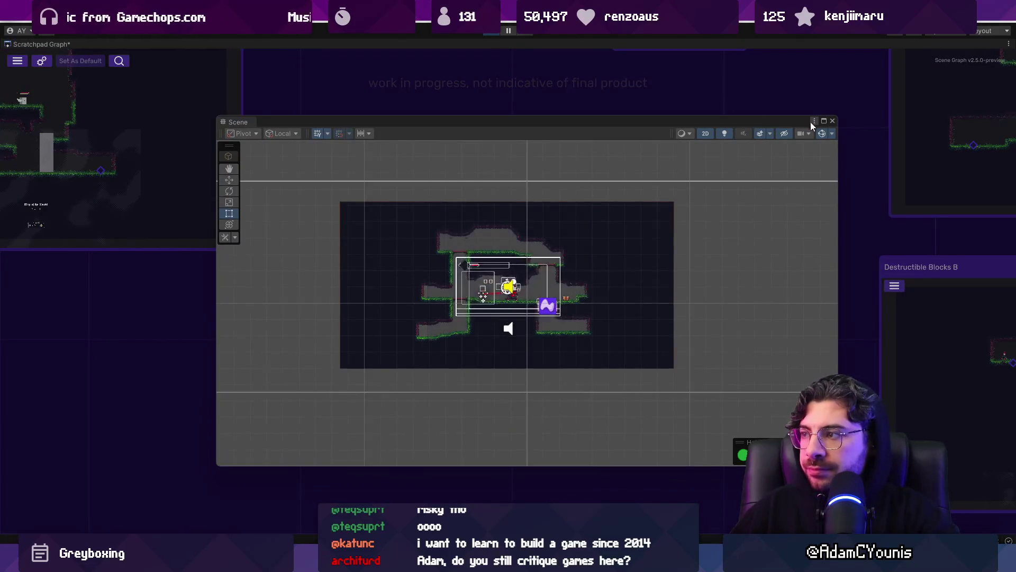
pyautogui.click(833, 121)
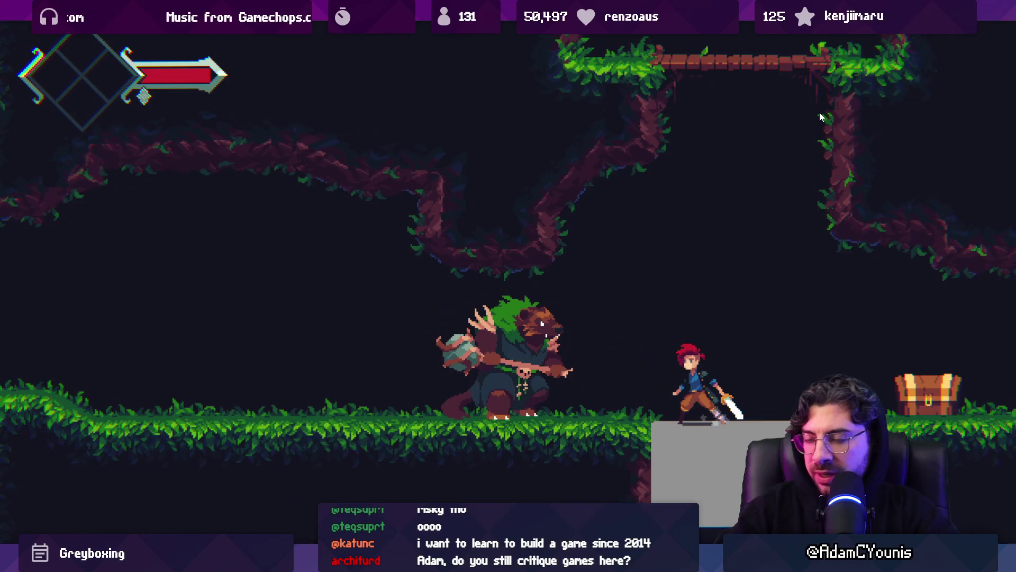
pyautogui.hotkey('ctrl', 'p')
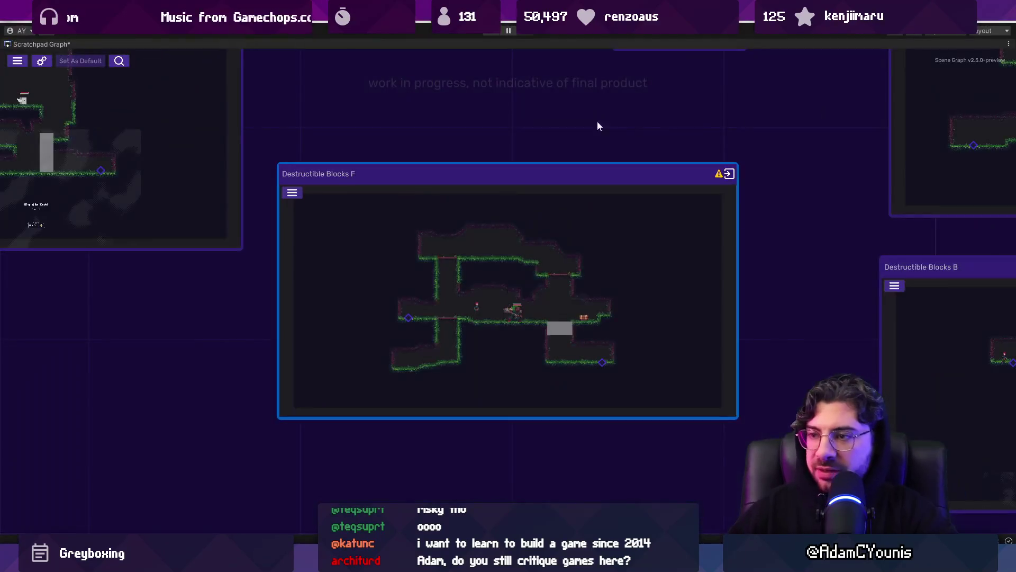
# - Pan the scene graph across to the Slide E and Attack Slide B rooms
pyautogui.scroll(-3, 510, 297)
pyautogui.scroll(5, 507, 297)
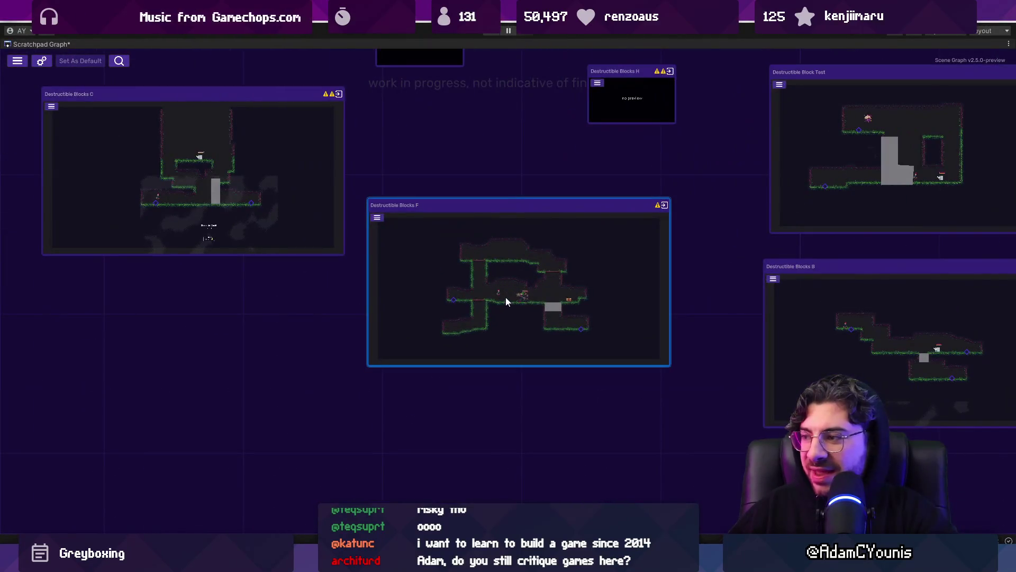
pyautogui.moveTo(610, 286)
pyautogui.mouseDown()
pyautogui.moveTo(441, 450)
pyautogui.moveTo(433, 482)
pyautogui.moveTo(612, 483)
pyautogui.moveTo(603, 327)
pyautogui.mouseUp()
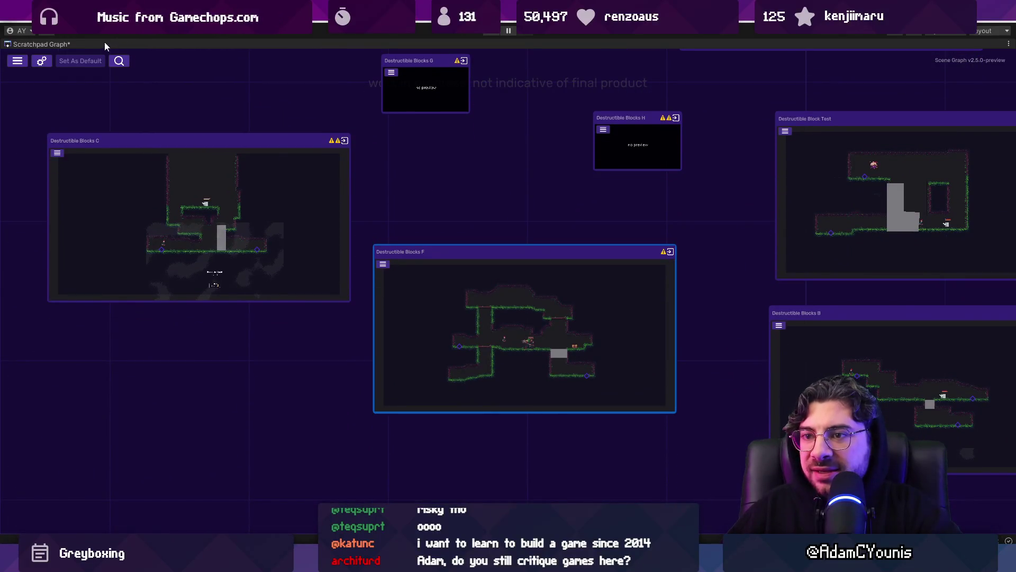
pyautogui.scroll(-5, 385, 219)
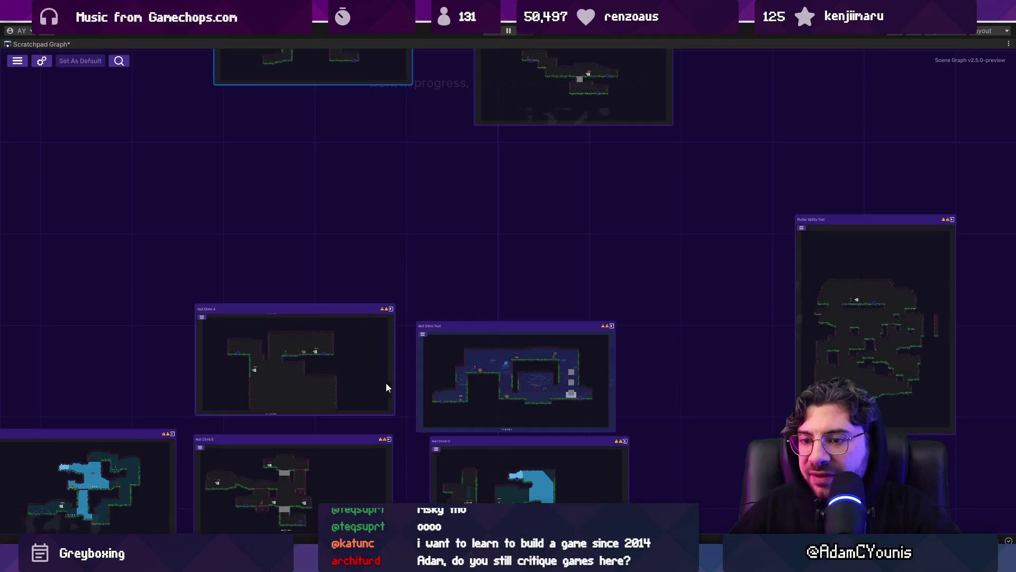
pyautogui.scroll(-5, 376, 369)
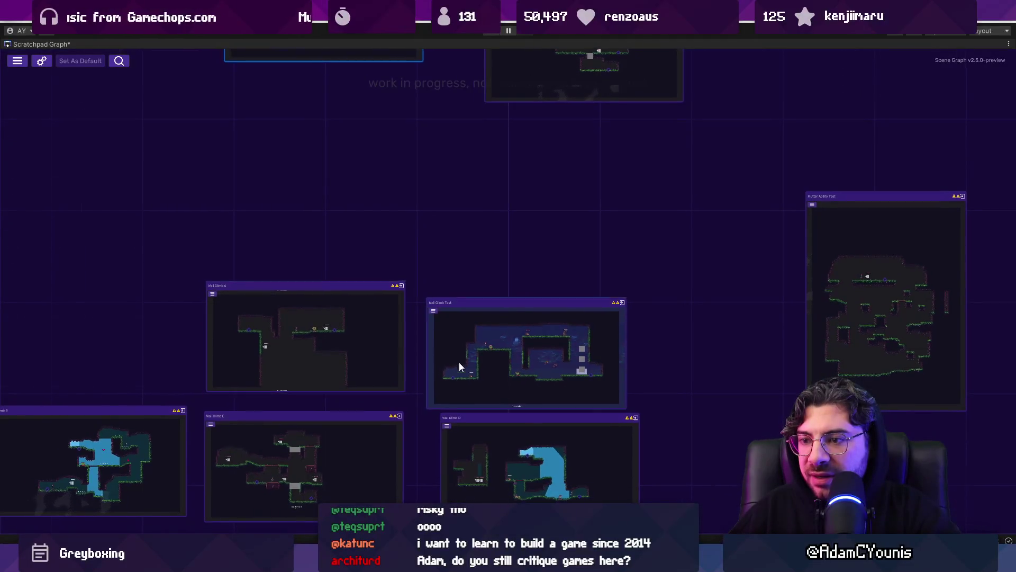
pyautogui.scroll(5, 497, 230)
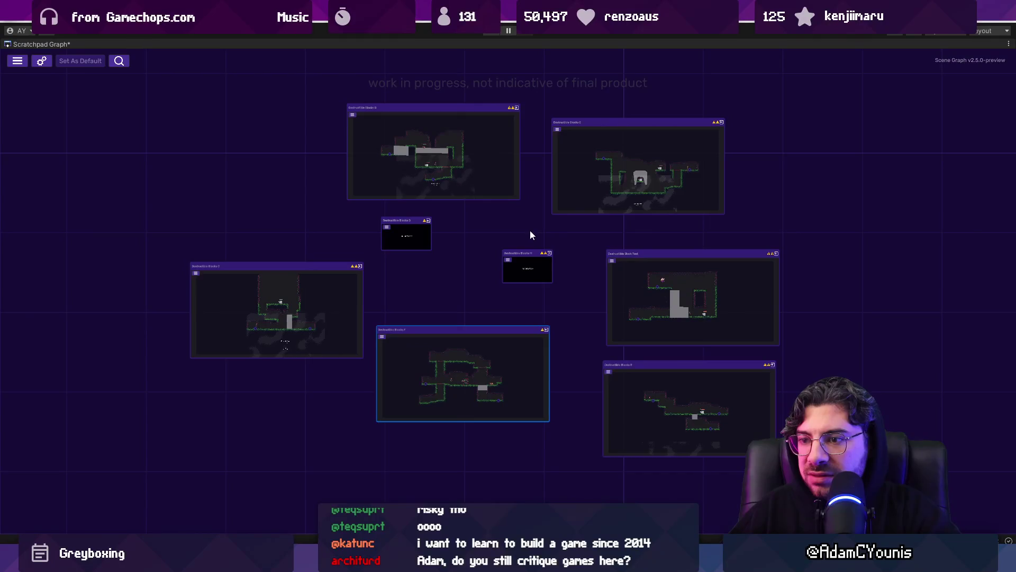
pyautogui.moveTo(741, 284); pyautogui.dragTo(220, 295)
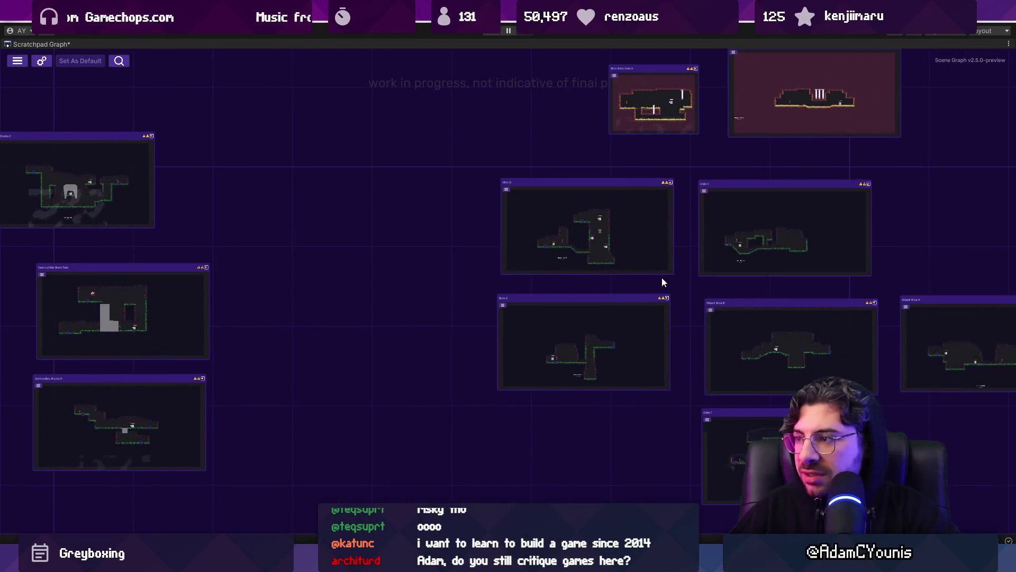
pyautogui.moveTo(692, 268); pyautogui.dragTo(363, 272)
pyautogui.scroll(3, 441, 275)
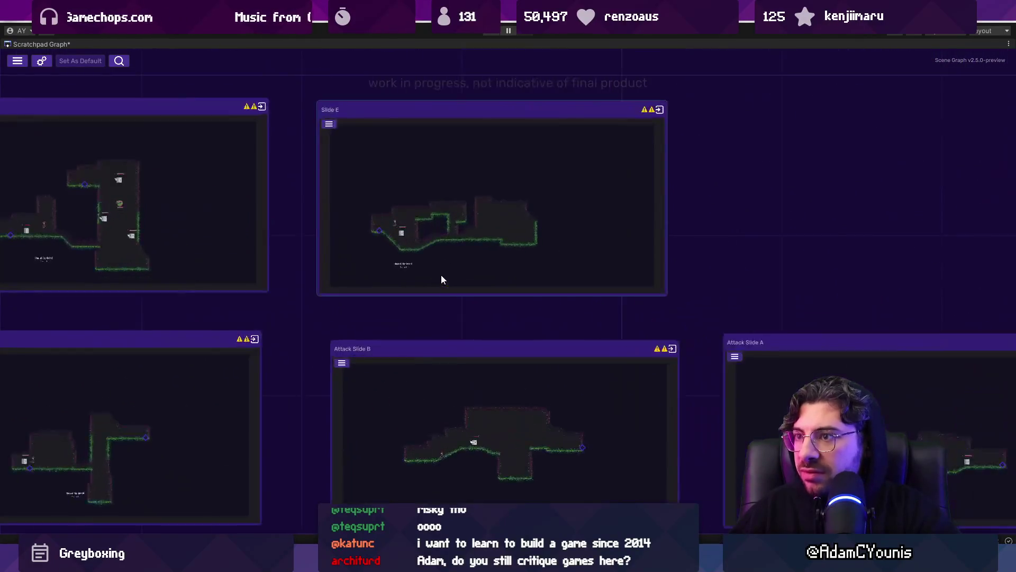
pyautogui.scroll(-5, 499, 372)
pyautogui.scroll(4, 626, 380)
pyautogui.scroll(-4, 629, 402)
pyautogui.scroll(4, 400, 295)
pyautogui.scroll(-5, 622, 336)
pyautogui.scroll(2, 450, 289)
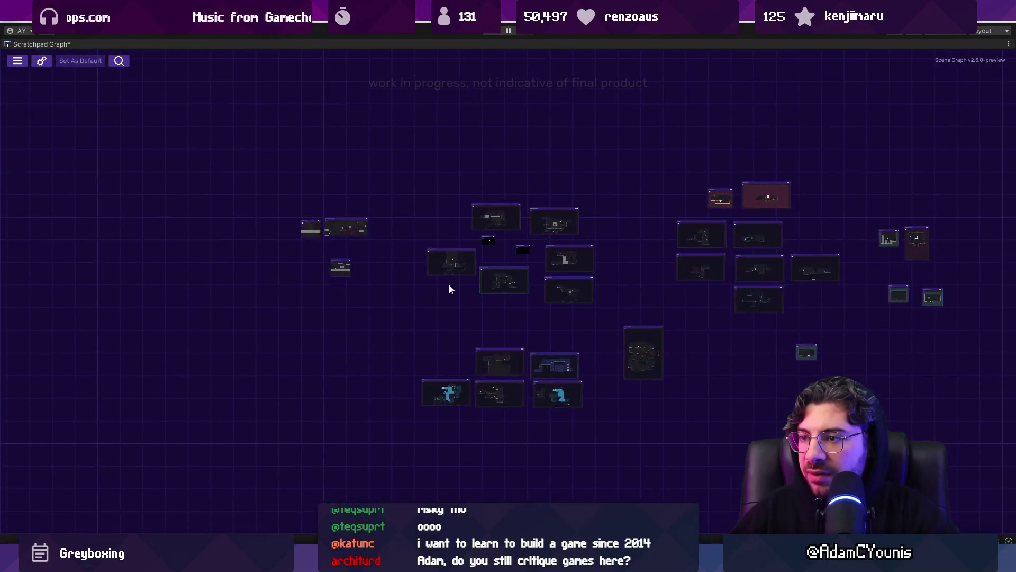
pyautogui.scroll(2, 403, 246)
# - Search the Project panel for 'shield badger' and open Shield Badger A, saving Destructible Blocks F
pyautogui.hotkey('shift', 'space')
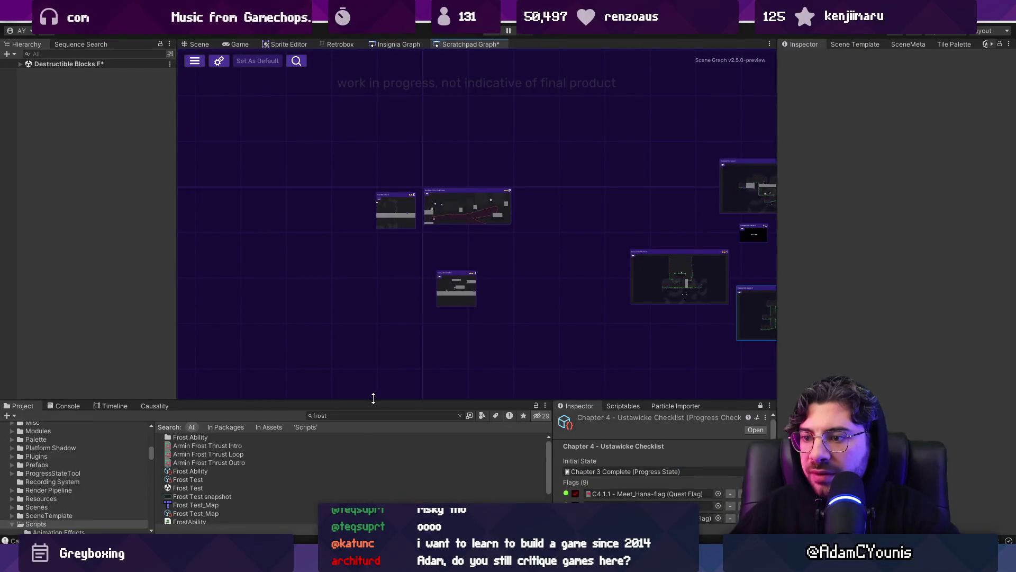
pyautogui.write('shockwave ')
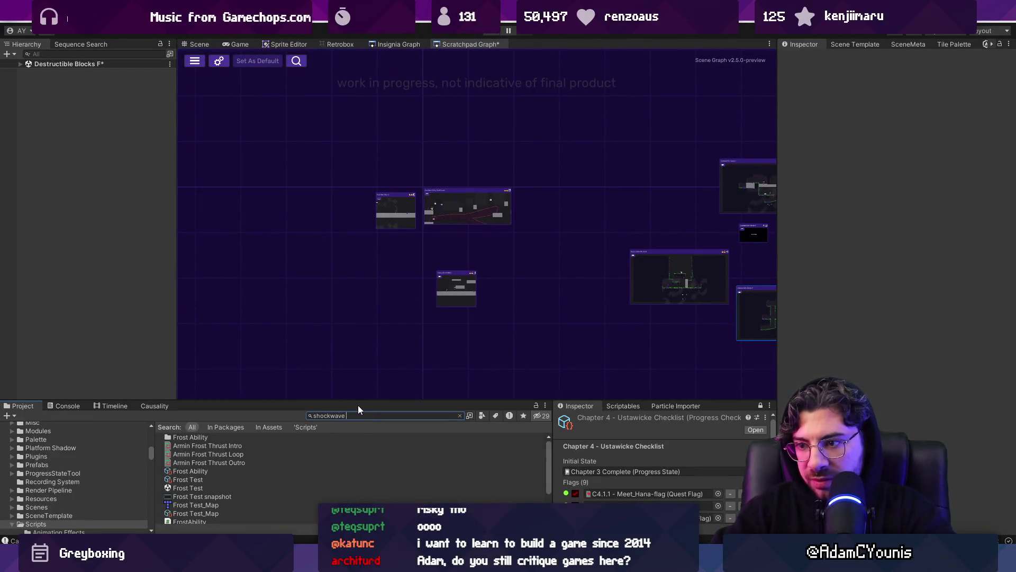
pyautogui.write('test')
pyautogui.press('BackSpace')
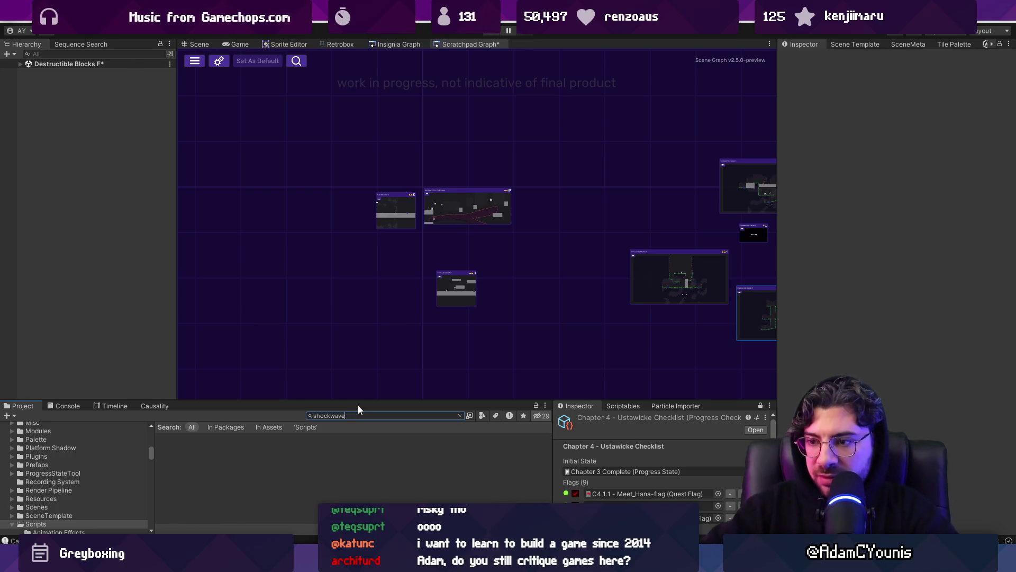
pyautogui.scroll(5, 322, 461)
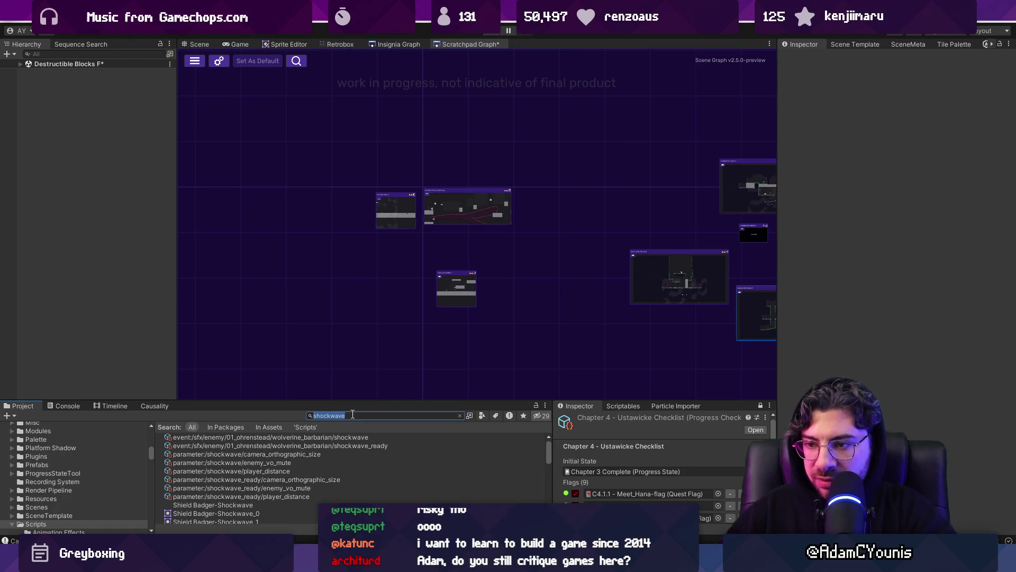
pyautogui.write('shield bac')
pyautogui.press('BackSpace')
pyautogui.write('dger')
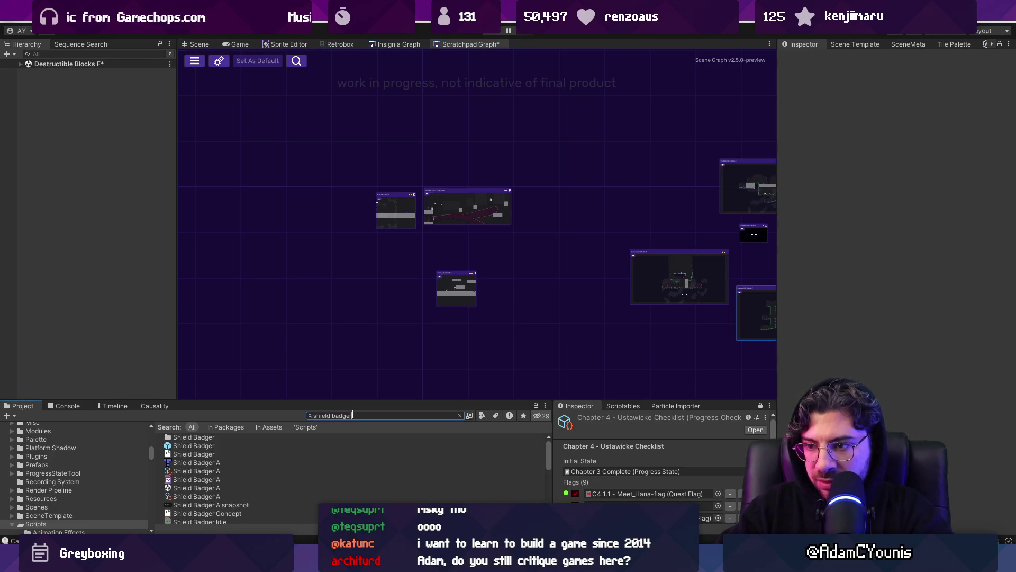
pyautogui.doubleClick(200, 487)
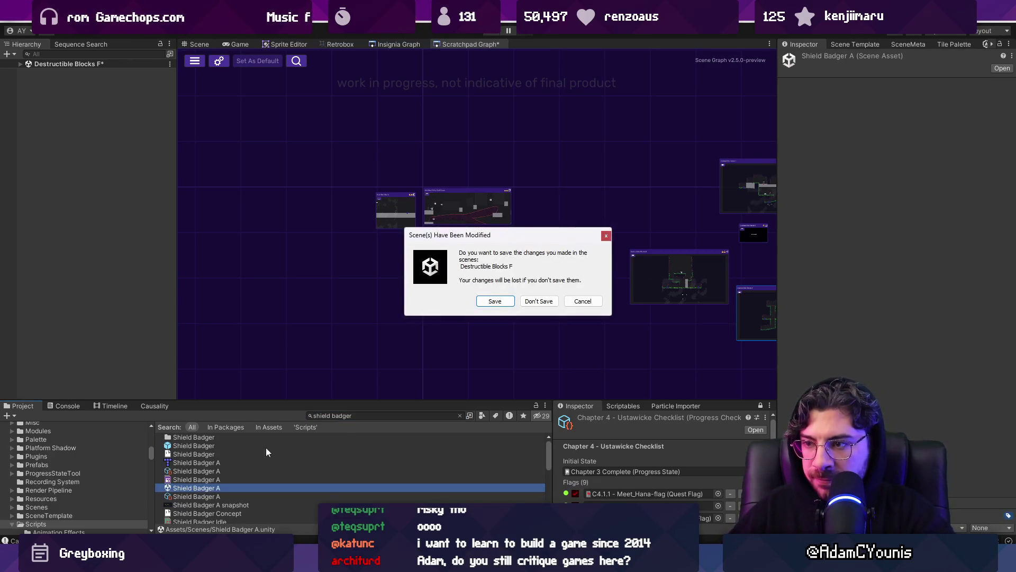
pyautogui.click(510, 300)
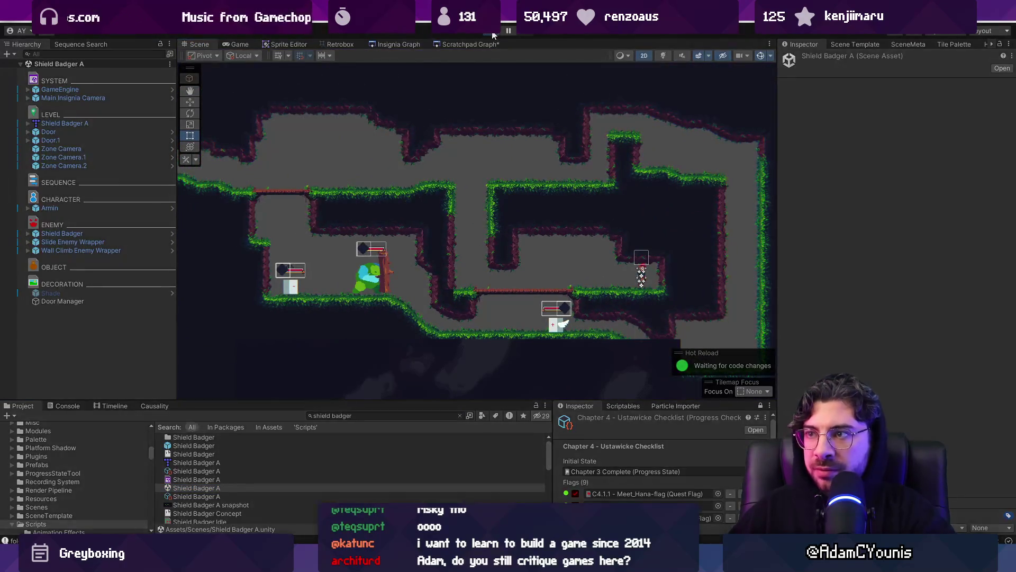
# - Playtest the Shield Badger A level, then select the Shield Badger enemy
pyautogui.click(493, 33)
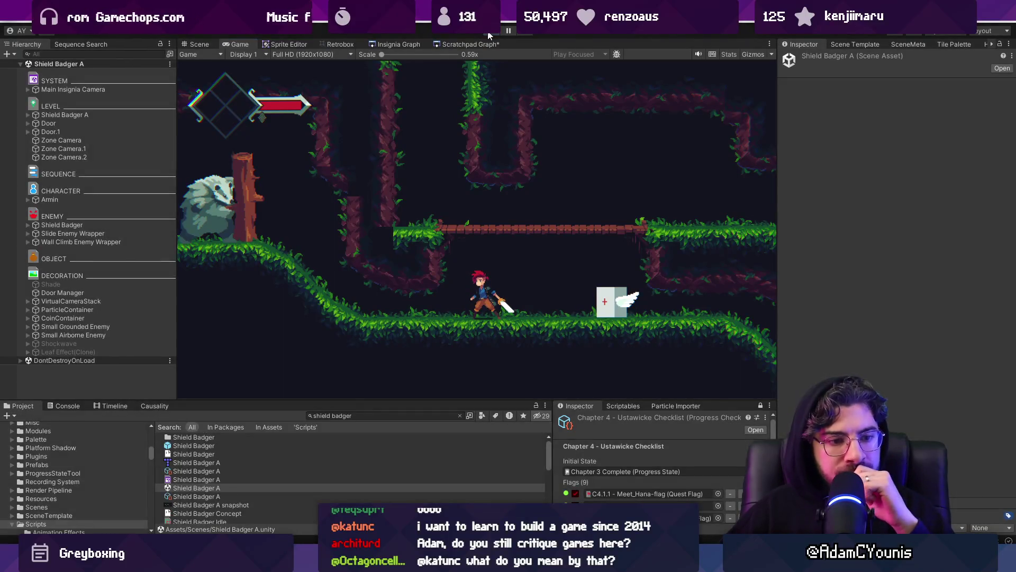
pyautogui.click(489, 35)
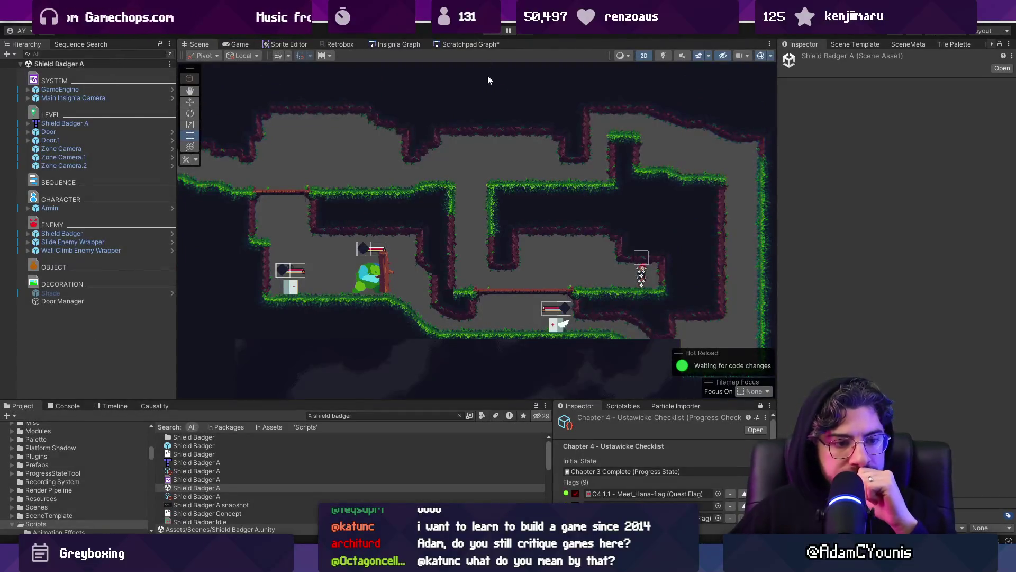
pyautogui.click(407, 262)
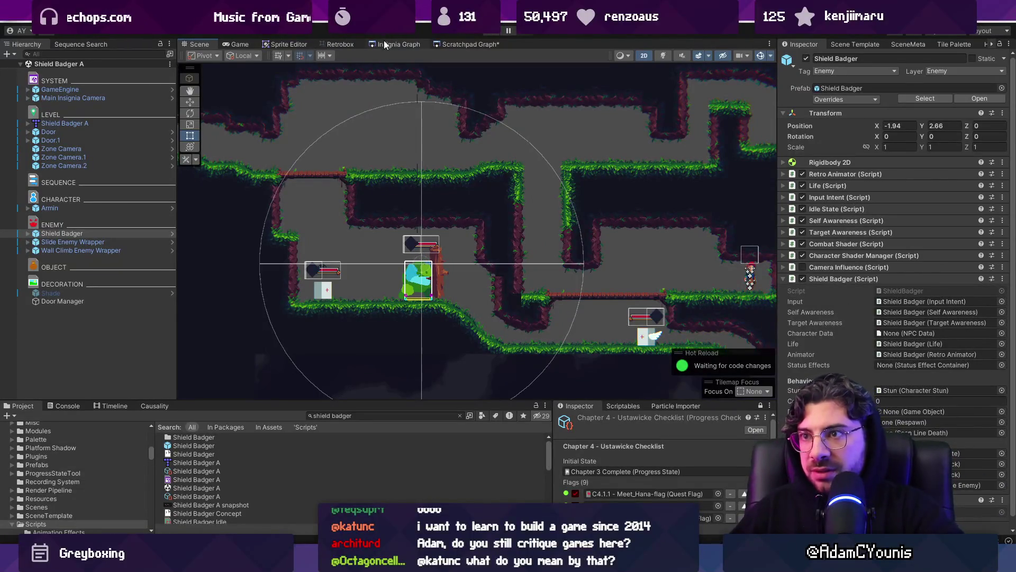
# - Zoom the scratchpad scene graph in on the Frost Test room
pyautogui.click(466, 43)
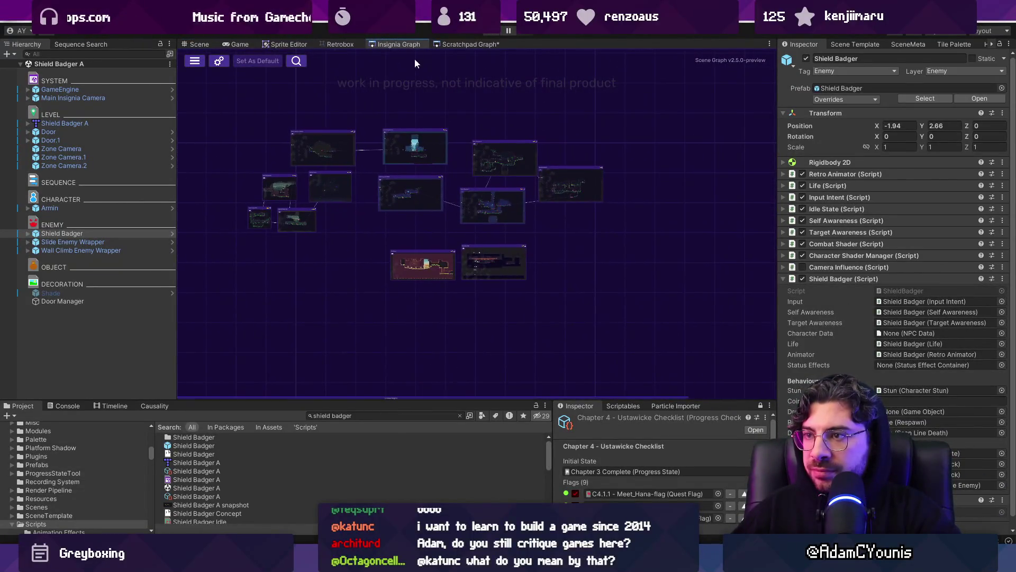
pyautogui.scroll(5, 614, 253)
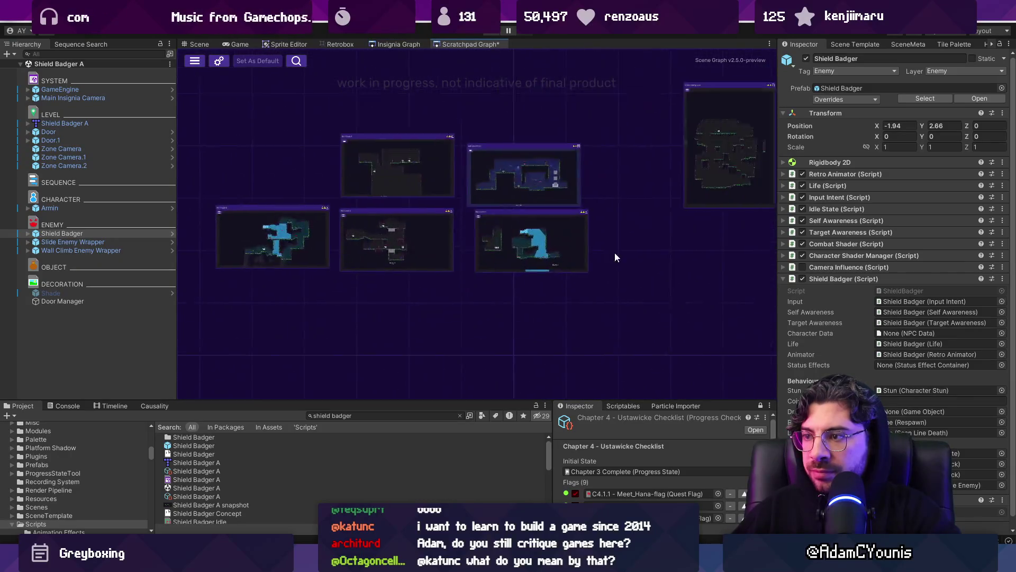
pyautogui.scroll(5, 373, 209)
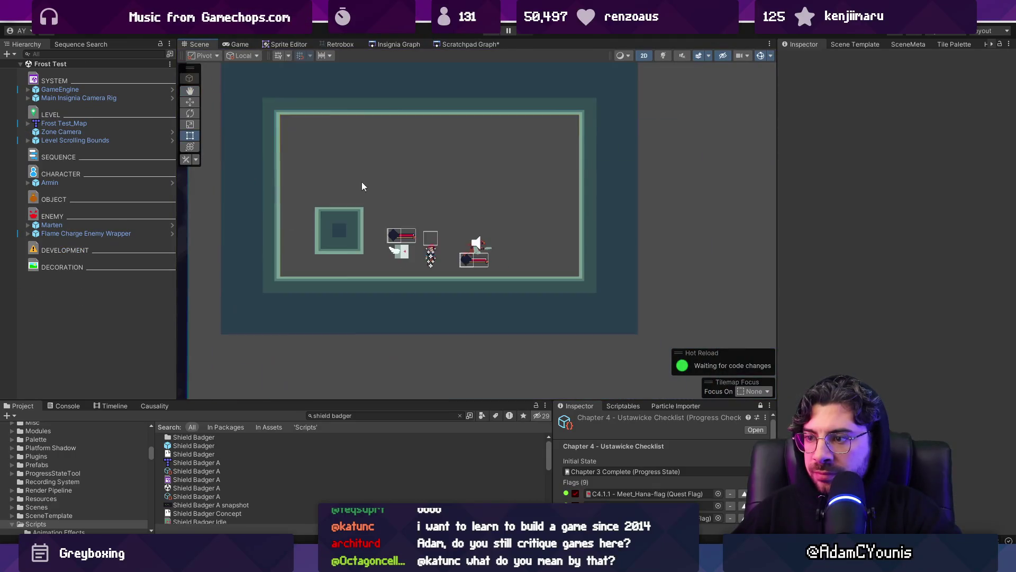
# - Paste a Shield Badger onto the lower-right Frost Test floor, set Scale X to -1, and play
pyautogui.hotkey('ctrl', 'z')
pyautogui.moveTo(315, 88)
pyautogui.mouseDown()
pyautogui.moveTo(554, 215)
pyautogui.moveTo(577, 239)
pyautogui.mouseUp()
pyautogui.click(896, 149)
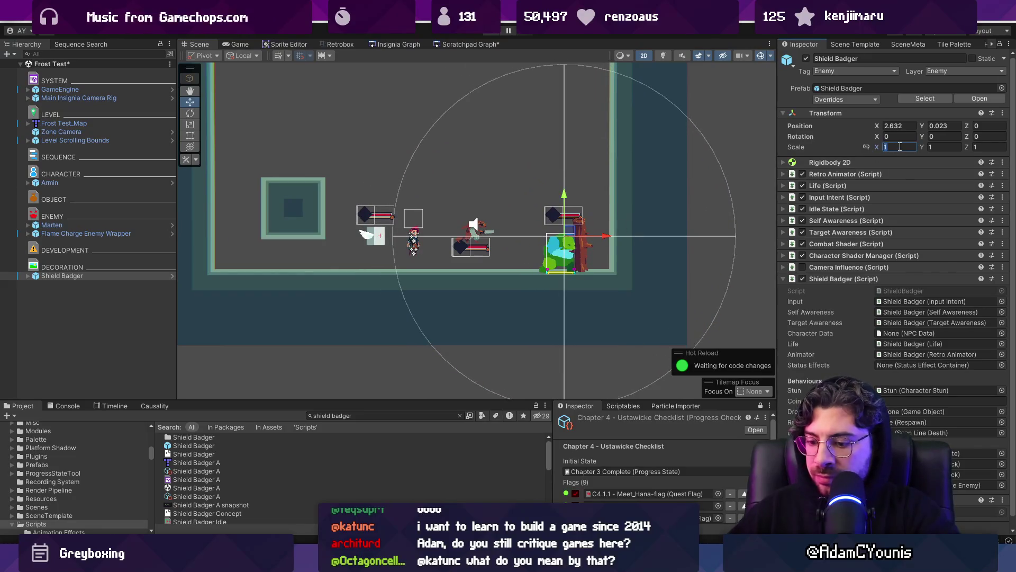
pyautogui.write('-1')
pyautogui.hotkey('ctrl', 'p')
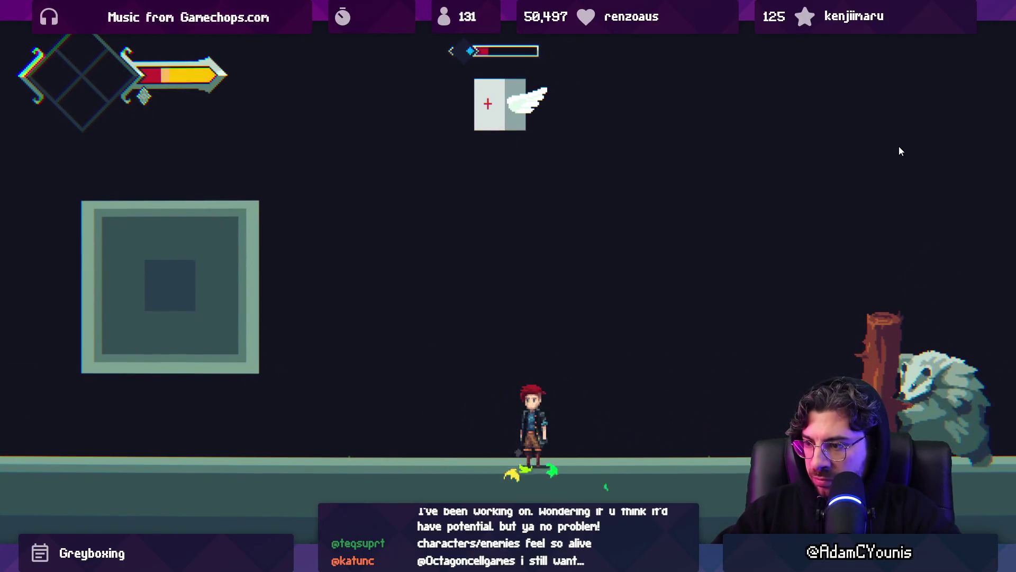
# - Stop the playtest, zoom into Frost Test in the Scene view, then switch to Fork
pyautogui.hotkey('ctrl', 'p')
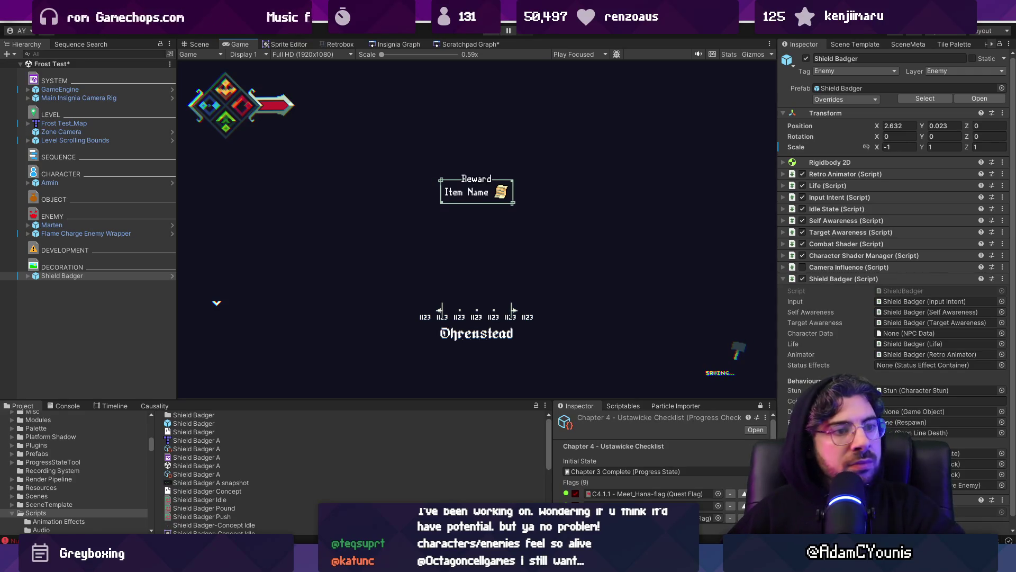
pyautogui.hotkey('ctrl', '1')
pyautogui.scroll(3, 439, 282)
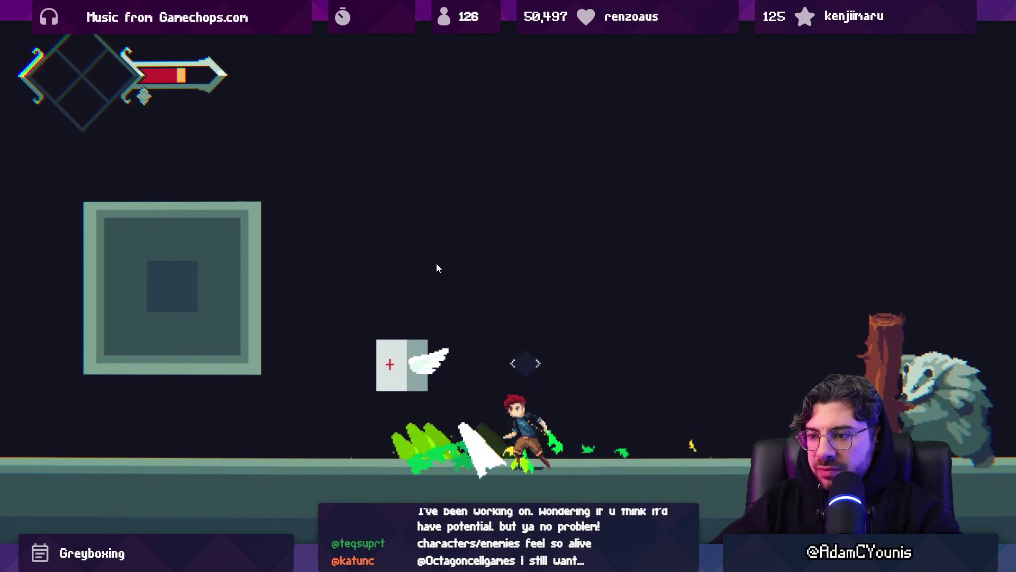
pyautogui.hotkey('shift', 'space')
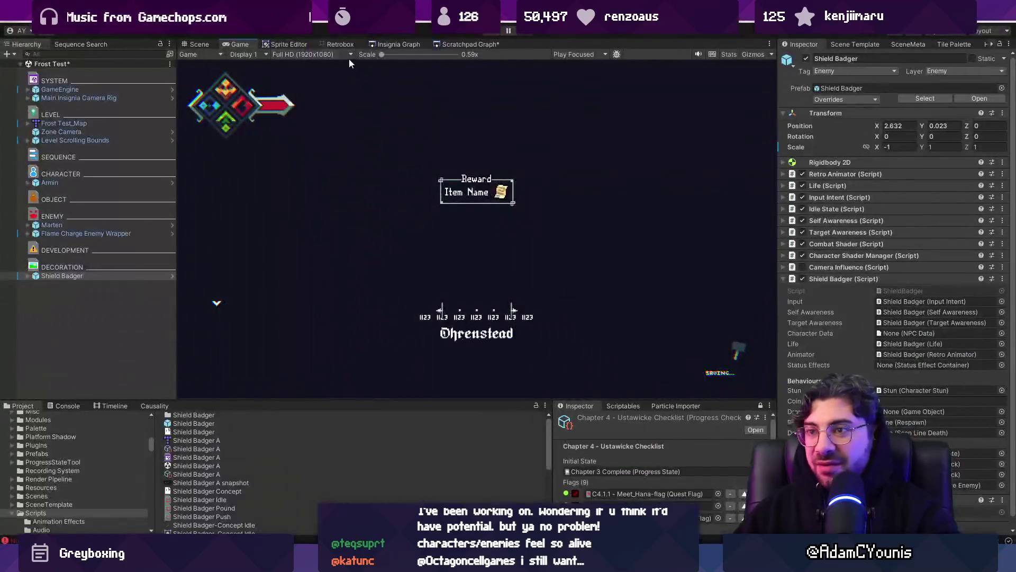
pyautogui.hotkey('alt', 'Tab')
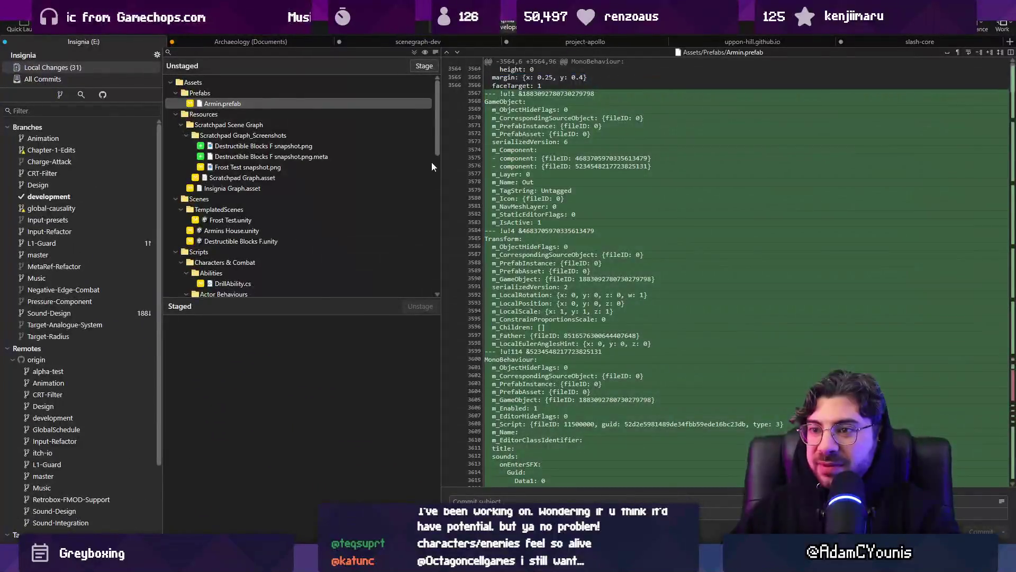
# - Browse All Commits for the 'Adds drill ability prototype' commit, then return to Unity
pyautogui.click(99, 78)
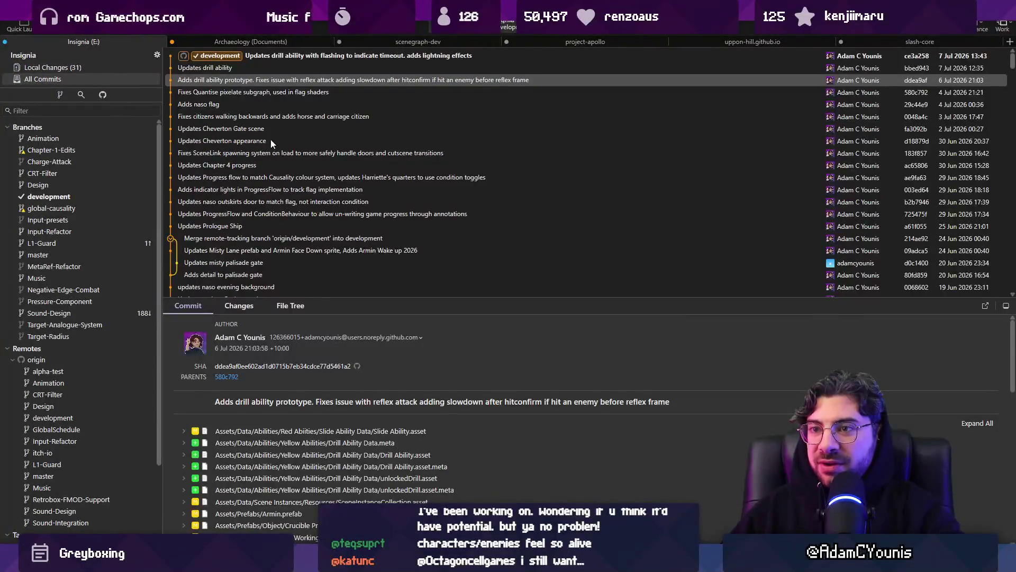
pyautogui.scroll(10, 295, 174)
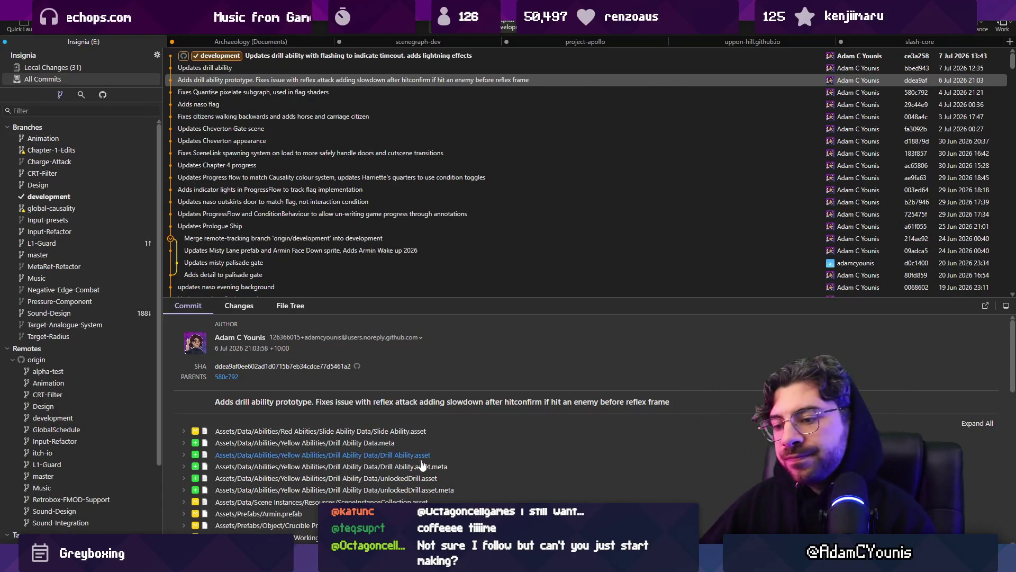
pyautogui.hotkey('alt', 'Tab')
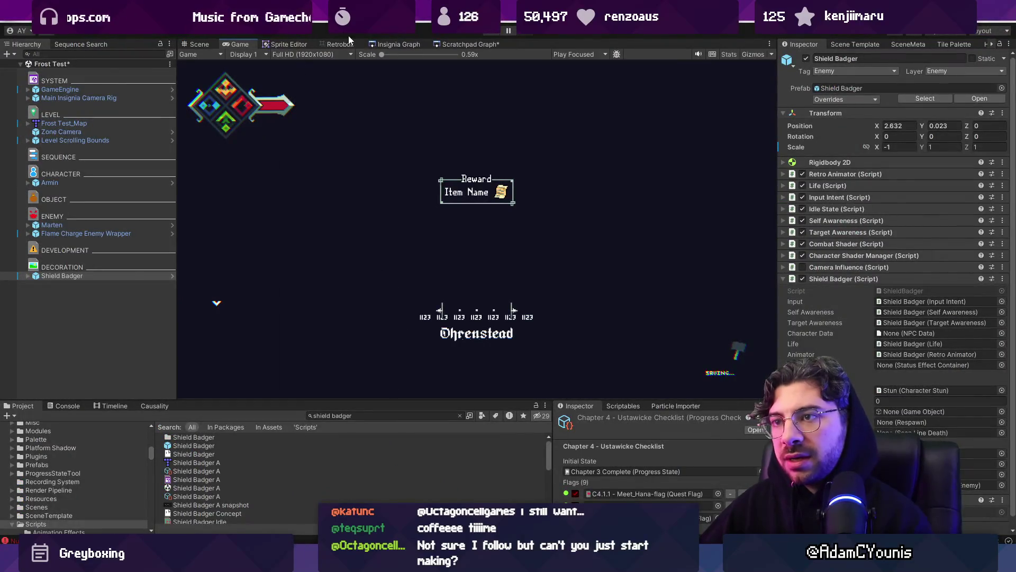
# - Glance at the Retrobox and Insignia Graph panels before switching to the Figma catalogue
pyautogui.click(340, 44)
pyautogui.click(377, 45)
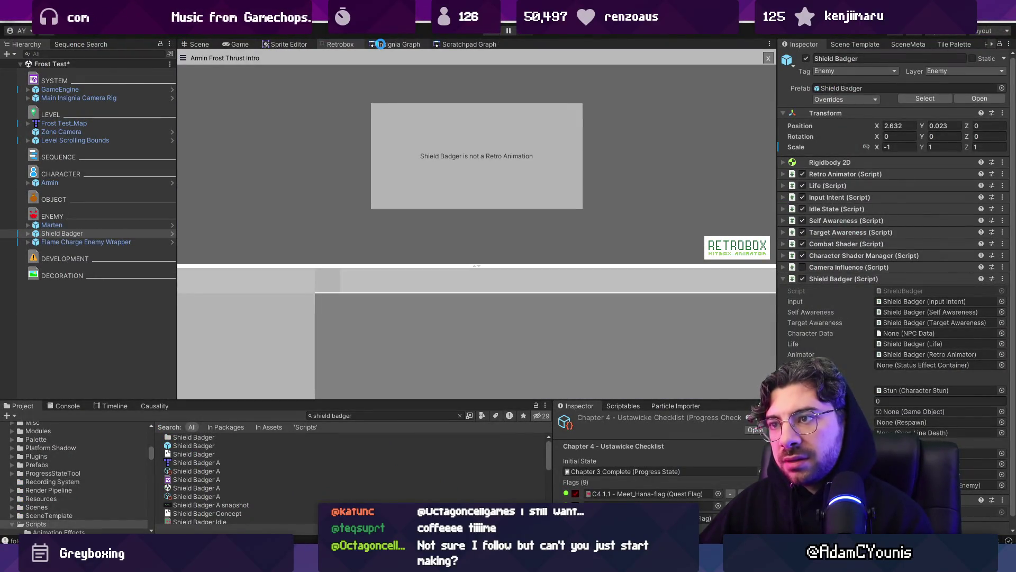
pyautogui.hotkey('alt', 'Tab')
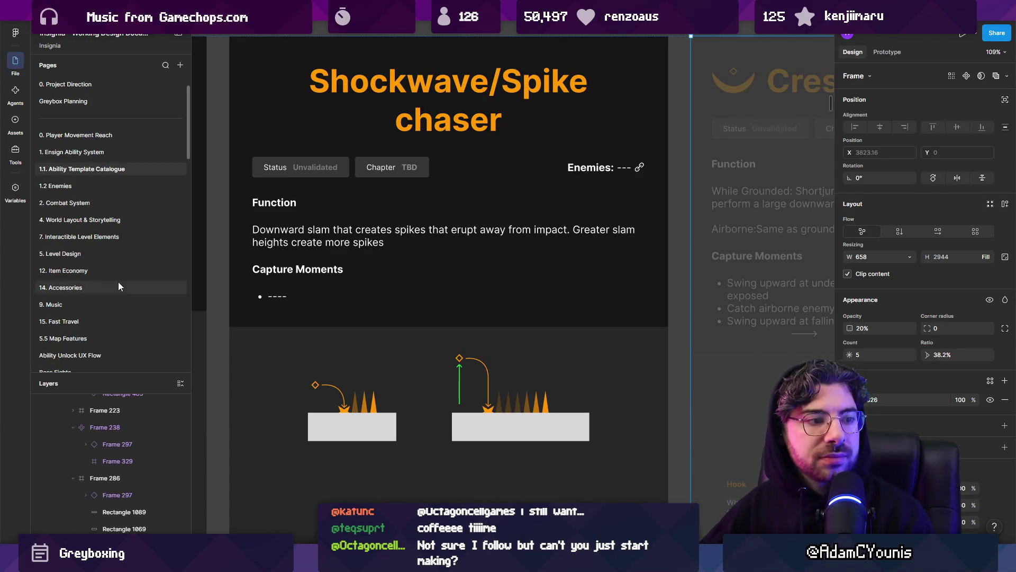
# - Scroll around the Shockwave/Spike chaser card and its neighbours, then switch to Sketchable
pyautogui.scroll(1, 531, 256)
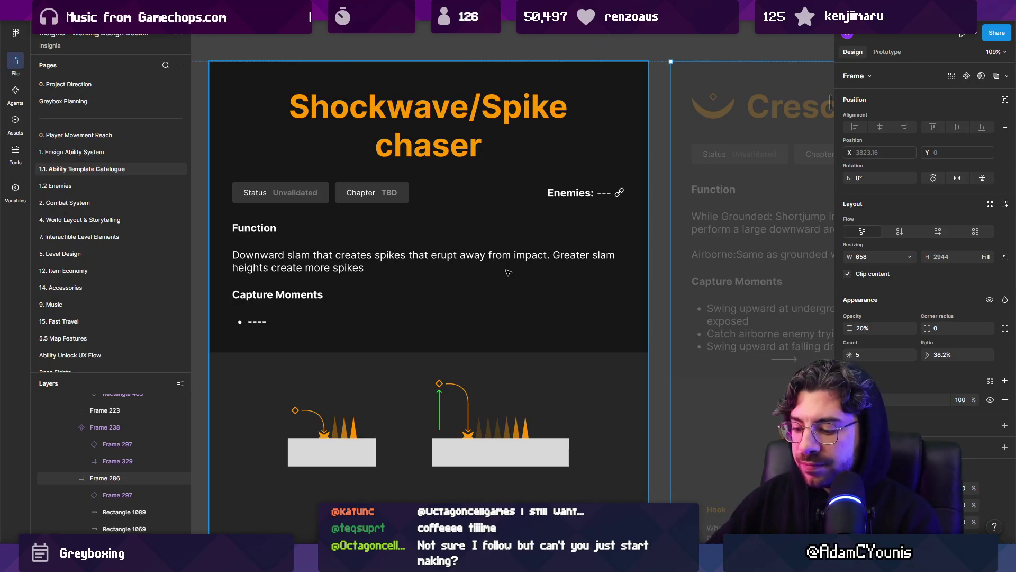
pyautogui.scroll(-2, 534, 297)
pyautogui.scroll(-2, 562, 318)
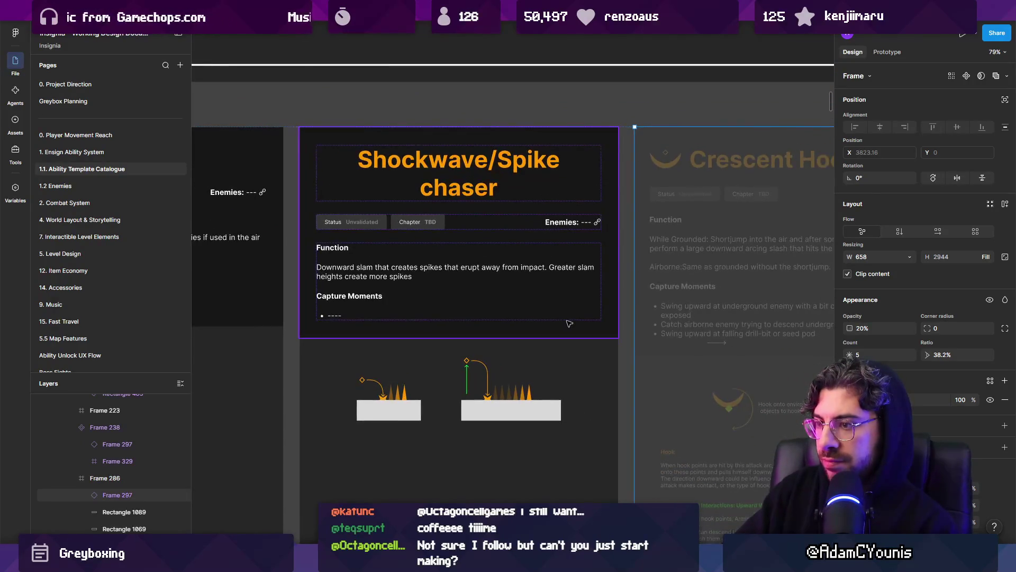
pyautogui.scroll(-5, 530, 238)
pyautogui.scroll(5, 523, 229)
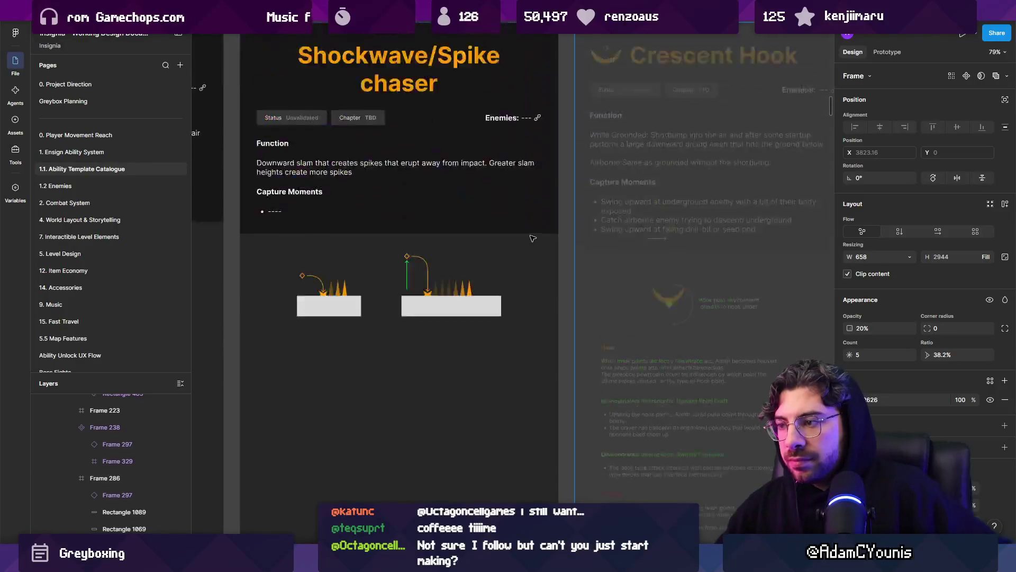
pyautogui.scroll(3, 600, 260)
pyautogui.scroll(-1, 601, 259)
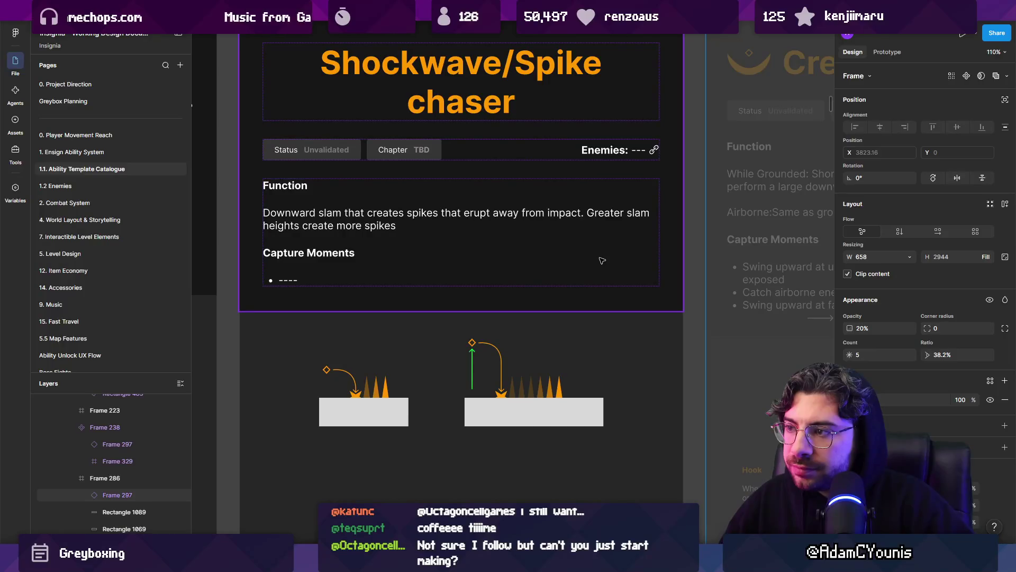
pyautogui.scroll(-3, 600, 260)
pyautogui.scroll(2, 527, 325)
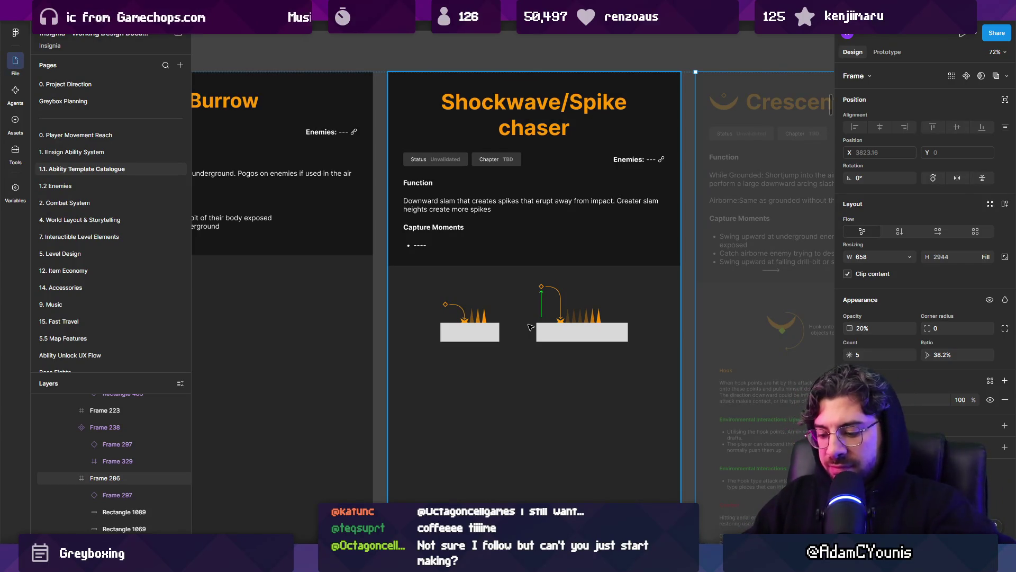
pyautogui.hotkey('alt', 'Tab')
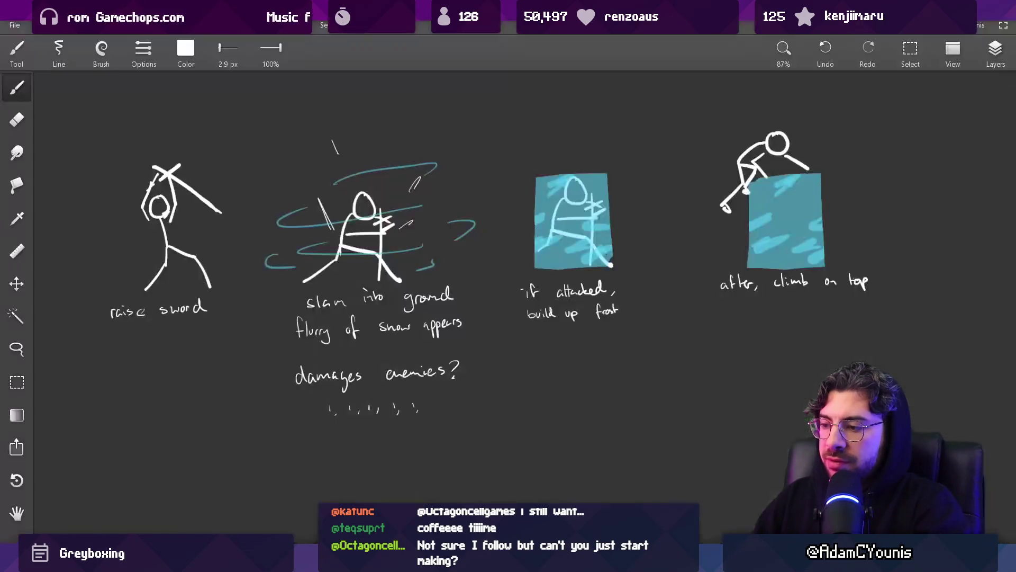
# - Set the brush to 3.6 px and sketch a figure raising a sword, redrawing one stroke
pyautogui.scroll(-10, 413, 136)
pyautogui.press(']')
pyautogui.moveTo(301, 218)
pyautogui.mouseDown()
pyautogui.moveTo(374, 170)
pyautogui.moveTo(365, 189)
pyautogui.moveTo(399, 178)
pyautogui.moveTo(383, 163)
pyautogui.moveTo(385, 173)
pyautogui.mouseUp()
pyautogui.moveTo(397, 164)
pyautogui.mouseDown()
pyautogui.moveTo(418, 239)
pyautogui.moveTo(371, 248)
pyautogui.moveTo(403, 279)
pyautogui.moveTo(394, 286)
pyautogui.mouseUp()
pyautogui.hotkey('ctrl', 'z')
pyautogui.moveTo(420, 232); pyautogui.dragTo(374, 276)
# - Sketch a second figure beside it with a long sword, crossguard, head and raised arms
pyautogui.moveTo(435, 204); pyautogui.dragTo(363, 203)
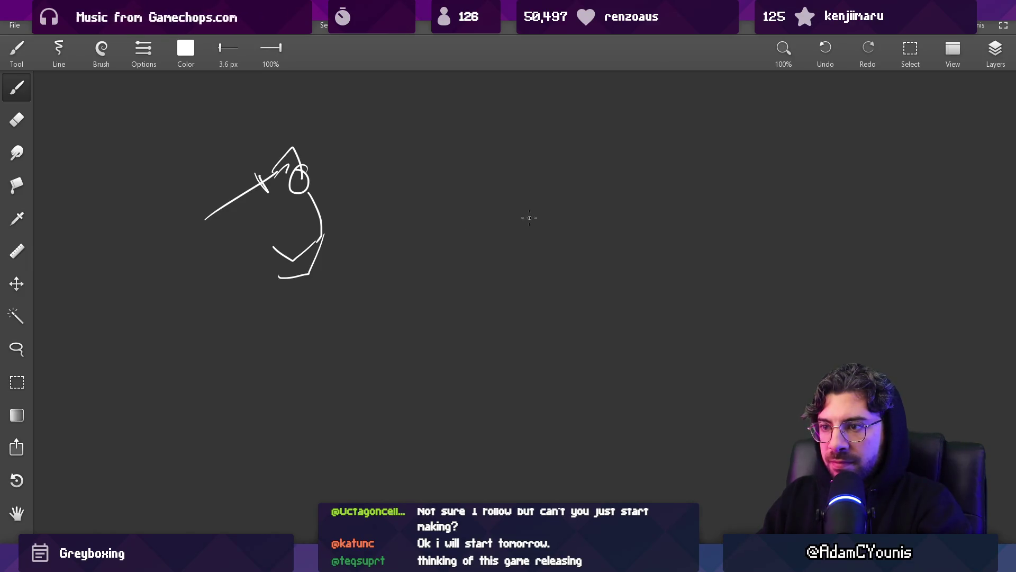
pyautogui.moveTo(498, 247); pyautogui.dragTo(555, 334)
pyautogui.moveTo(501, 272); pyautogui.dragTo(517, 255)
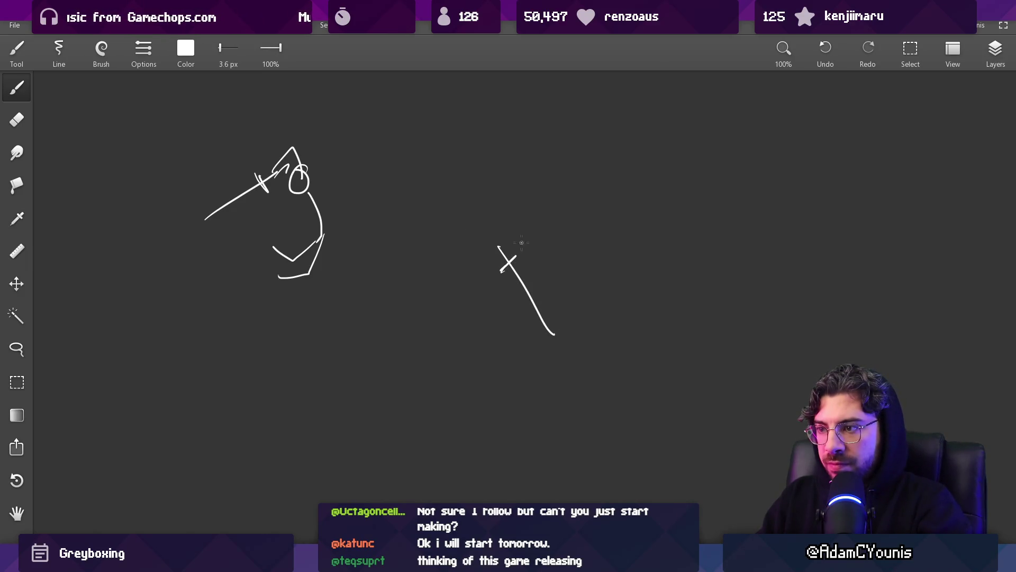
pyautogui.moveTo(557, 178); pyautogui.dragTo(567, 178)
pyautogui.moveTo(507, 249)
pyautogui.mouseDown()
pyautogui.moveTo(539, 207)
pyautogui.moveTo(531, 229)
pyautogui.mouseUp()
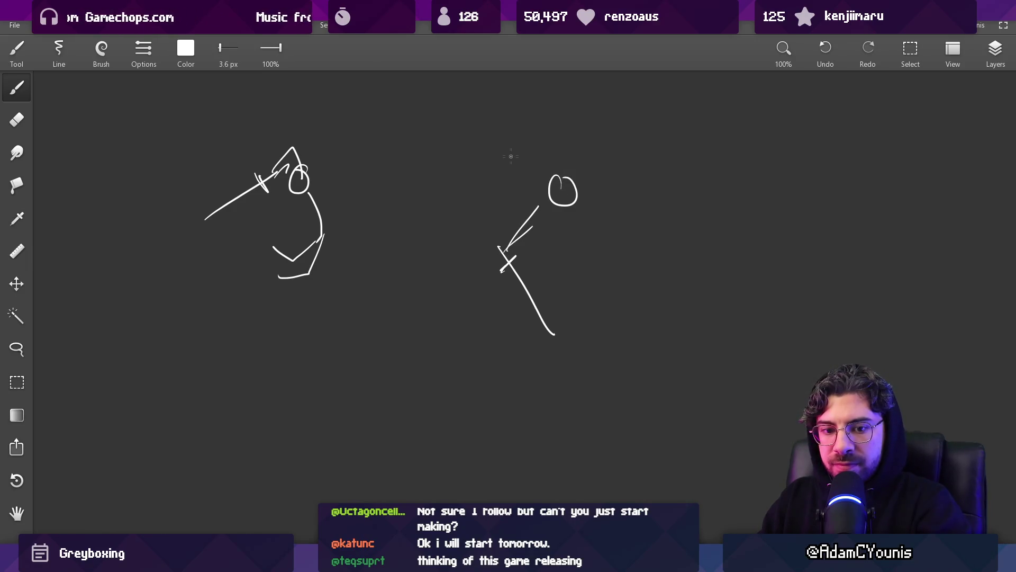
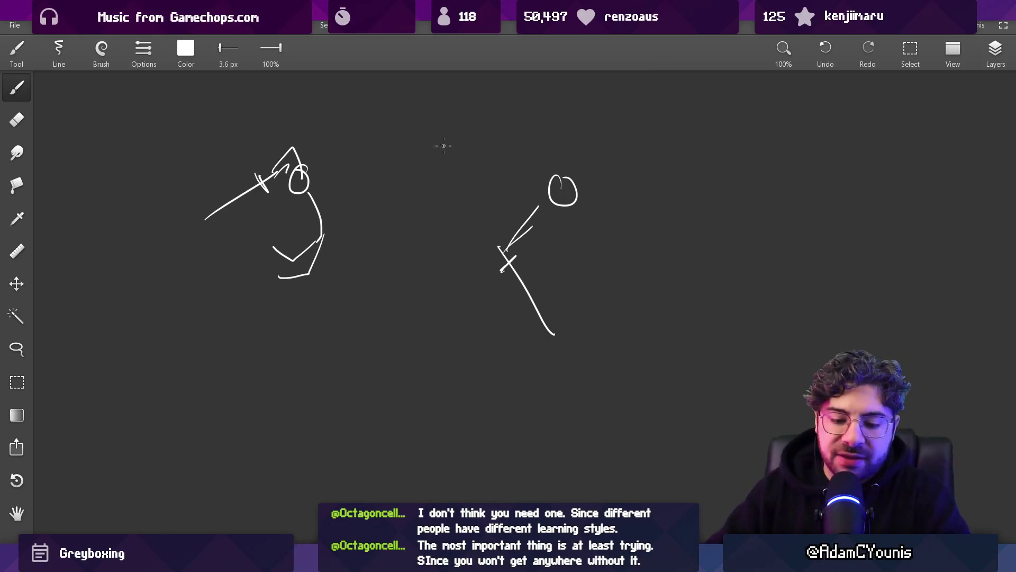
# - Redraw the right stick figure's back curving down-left with a bent leg beneath
pyautogui.scroll(4, 481, 155)
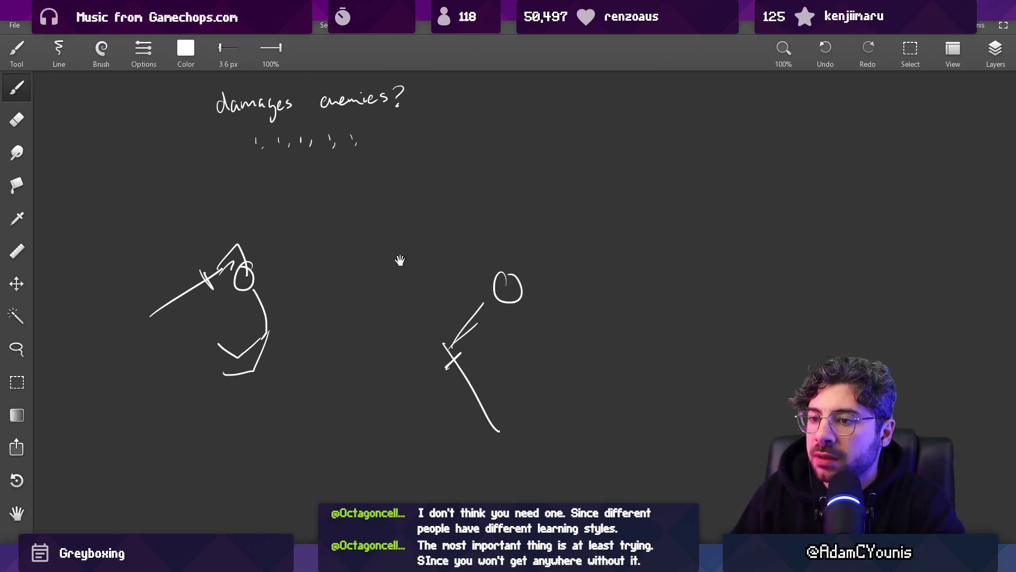
pyautogui.scroll(-3, 408, 259)
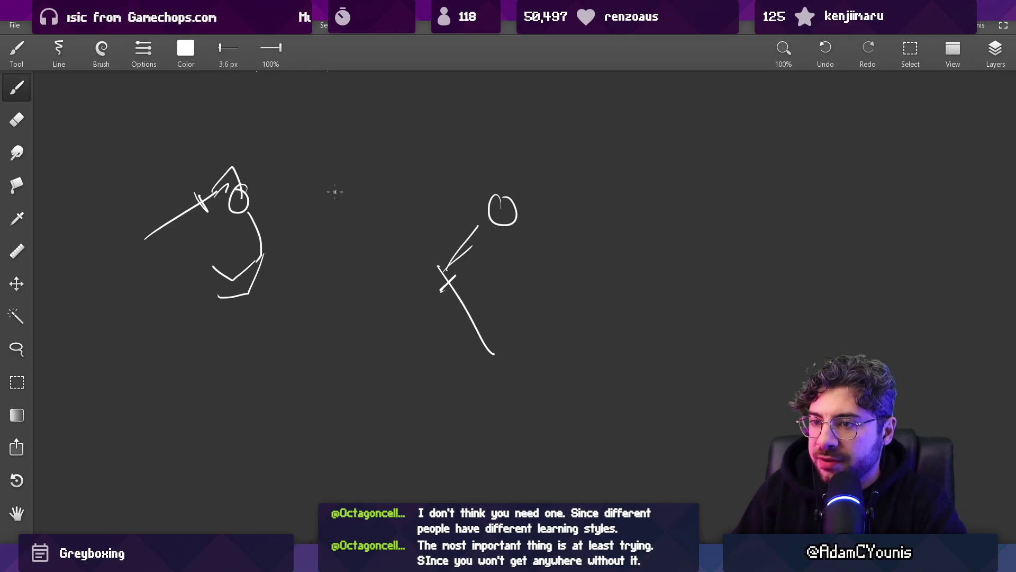
pyautogui.hscroll(3, 407, 182)
pyautogui.press('l')
pyautogui.press('b')
pyautogui.moveTo(377, 229); pyautogui.dragTo(436, 221)
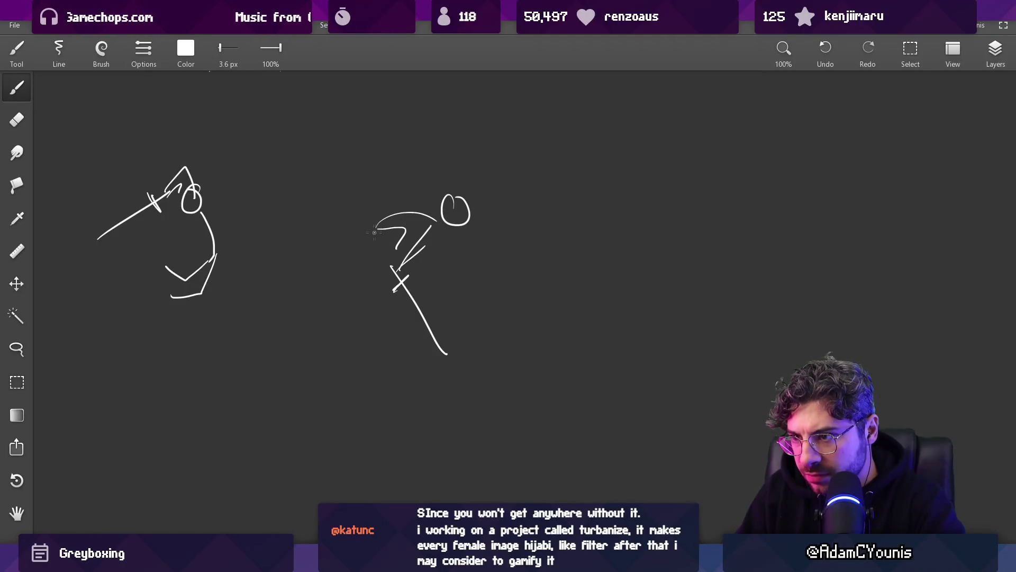
pyautogui.hotkey('ctrl', 'z')
pyautogui.moveTo(377, 226); pyautogui.dragTo(326, 243)
pyautogui.moveTo(401, 230); pyautogui.dragTo(398, 267)
# - Select the whole right stick figure with rectangle selection and move it right
pyautogui.scroll(-2, 408, 255)
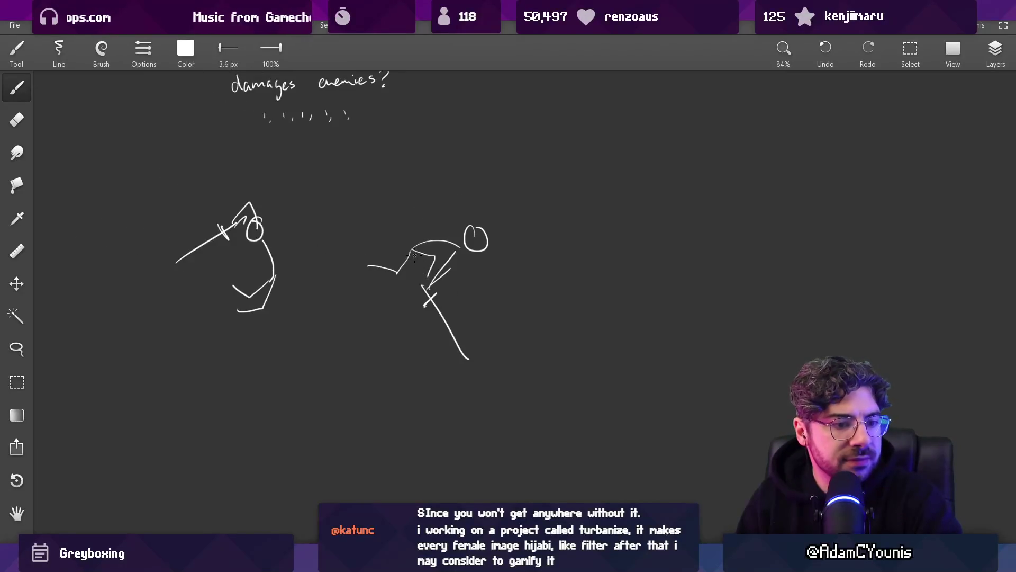
pyautogui.press('m')
pyautogui.moveTo(364, 204); pyautogui.dragTo(572, 385)
pyautogui.moveTo(481, 313); pyautogui.dragTo(656, 302)
# - Draw an arrow toward the moved figure, a long curve past its head, and a vertical line below
pyautogui.press('b')
pyautogui.moveTo(362, 256)
pyautogui.mouseDown()
pyautogui.moveTo(478, 258)
pyautogui.moveTo(470, 238)
pyautogui.mouseUp()
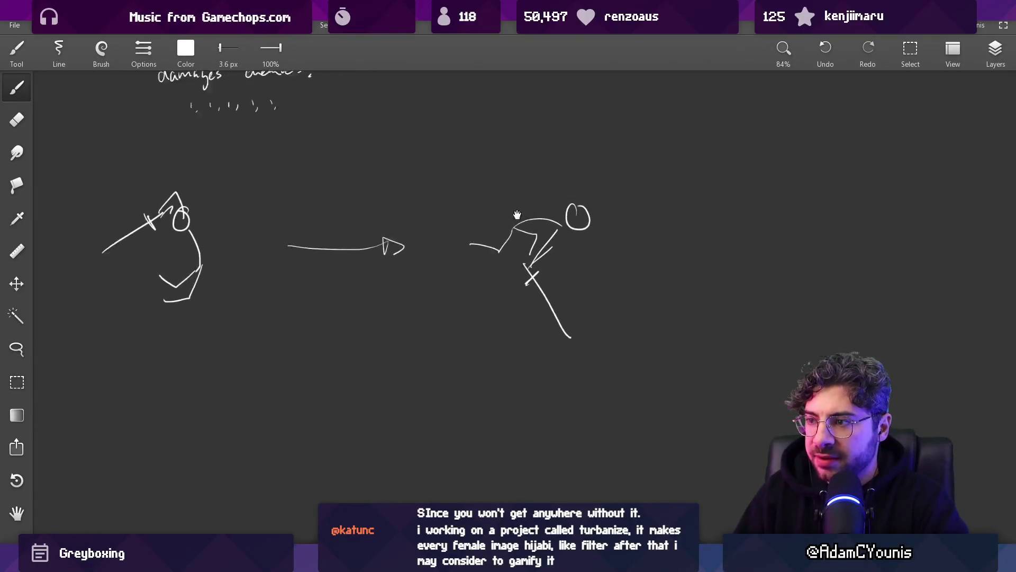
pyautogui.moveTo(538, 215); pyautogui.dragTo(376, 214)
pyautogui.moveTo(460, 194); pyautogui.dragTo(829, 192)
pyautogui.moveTo(623, 267); pyautogui.dragTo(460, 240)
pyautogui.moveTo(391, 191); pyautogui.dragTo(390, 321)
# - Draw a row of nine vertical lines hanging beneath the long curve
pyautogui.moveTo(410, 188); pyautogui.dragTo(411, 308)
pyautogui.moveTo(437, 198); pyautogui.dragTo(441, 304)
pyautogui.moveTo(475, 200); pyautogui.dragTo(483, 322)
pyautogui.moveTo(518, 201); pyautogui.dragTo(516, 309)
pyautogui.moveTo(566, 220); pyautogui.dragTo(564, 301)
pyautogui.moveTo(610, 218); pyautogui.dragTo(607, 305)
pyautogui.moveTo(665, 192); pyautogui.dragTo(664, 307)
pyautogui.moveTo(732, 179); pyautogui.dragTo(731, 288)
pyautogui.moveTo(769, 243); pyautogui.dragTo(765, 301)
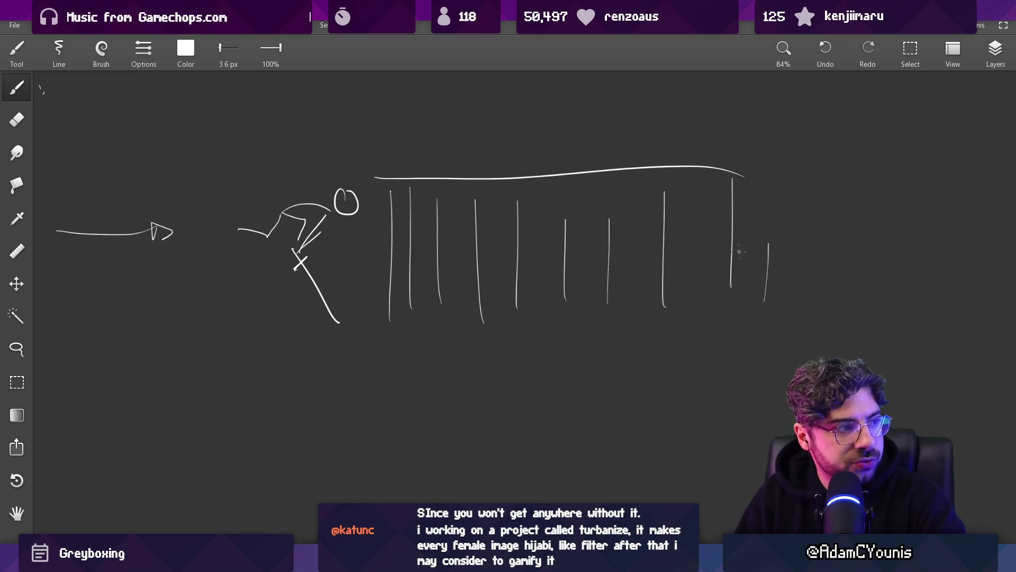
# - Draw a long ground line along the bottom, a small pointed tip, and a stroke across the lines
pyautogui.scroll(-3, 474, 200)
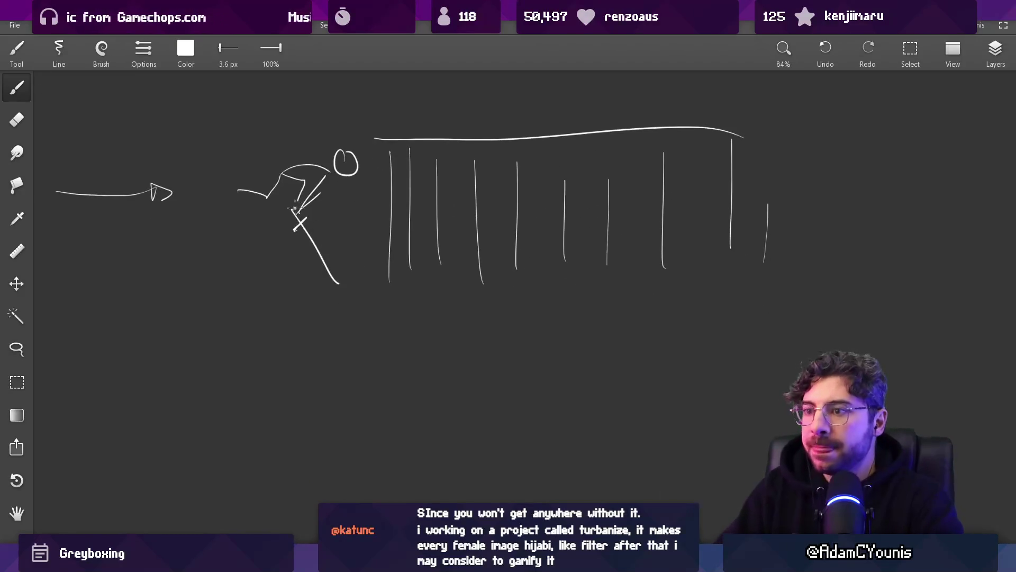
pyautogui.scroll(-5, 381, 307)
pyautogui.moveTo(249, 386); pyautogui.dragTo(737, 386)
pyautogui.scroll(5, 536, 396)
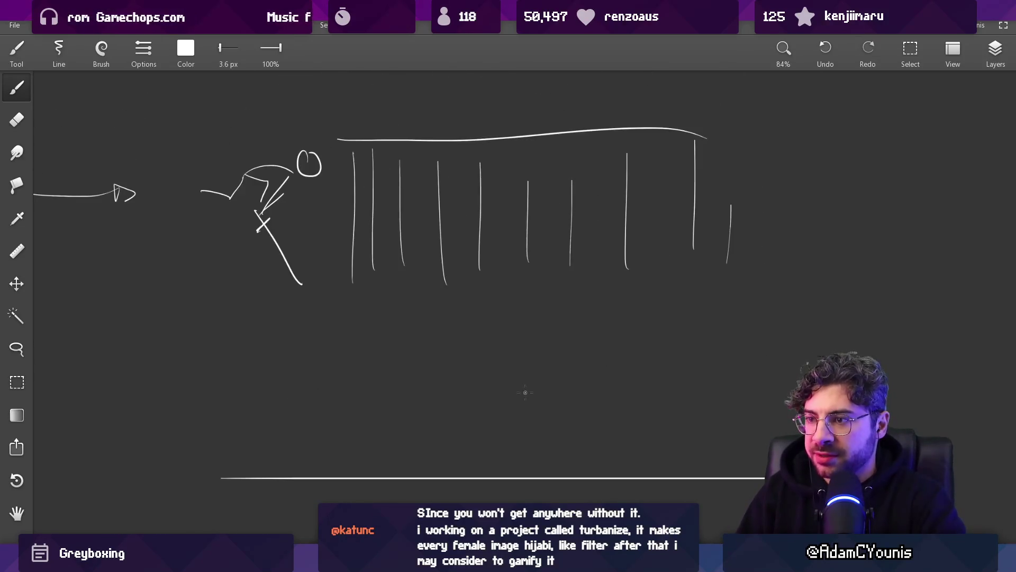
pyautogui.moveTo(347, 292); pyautogui.dragTo(407, 297)
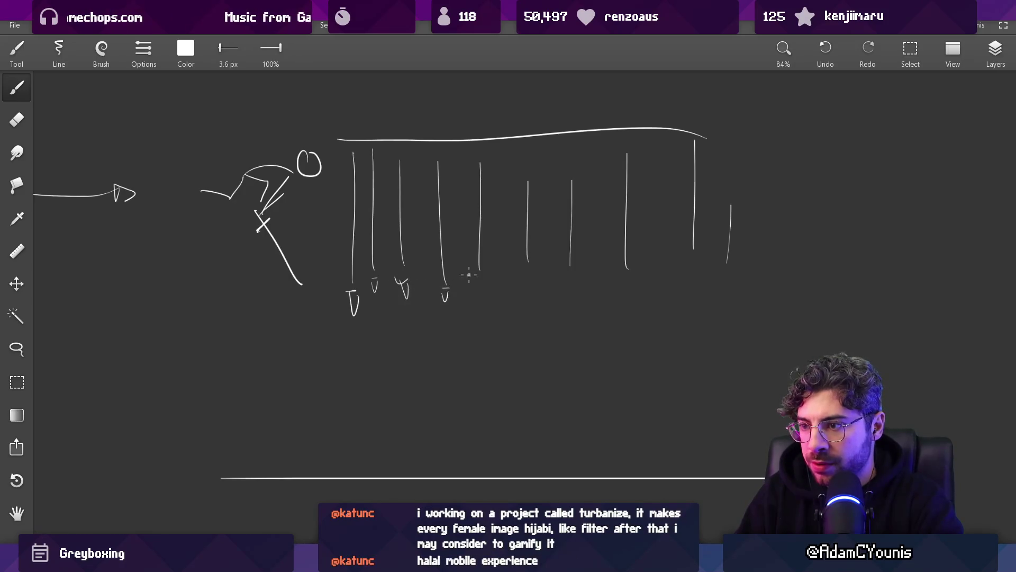
pyautogui.moveTo(605, 264); pyautogui.dragTo(552, 292)
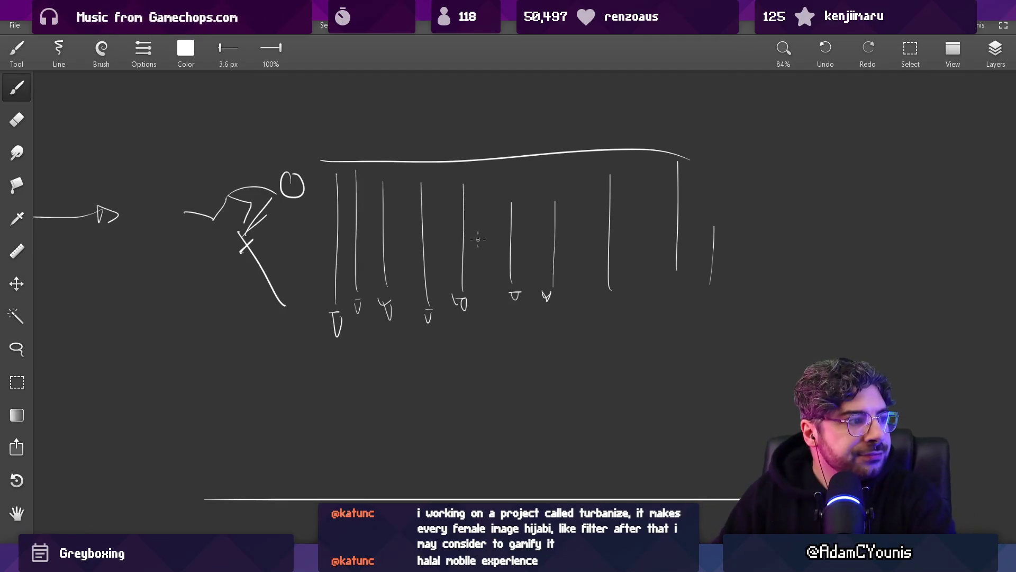
pyautogui.moveTo(335, 287)
pyautogui.mouseDown()
pyautogui.moveTo(490, 241)
pyautogui.moveTo(693, 148)
pyautogui.mouseUp()
# - Replace the stray stroke with a rising curve across the hanging lines and drop a line to a ground loop
pyautogui.hotkey('ctrl', 'z')
pyautogui.moveTo(323, 291)
pyautogui.mouseDown()
pyautogui.moveTo(528, 216)
pyautogui.moveTo(807, 159)
pyautogui.mouseUp()
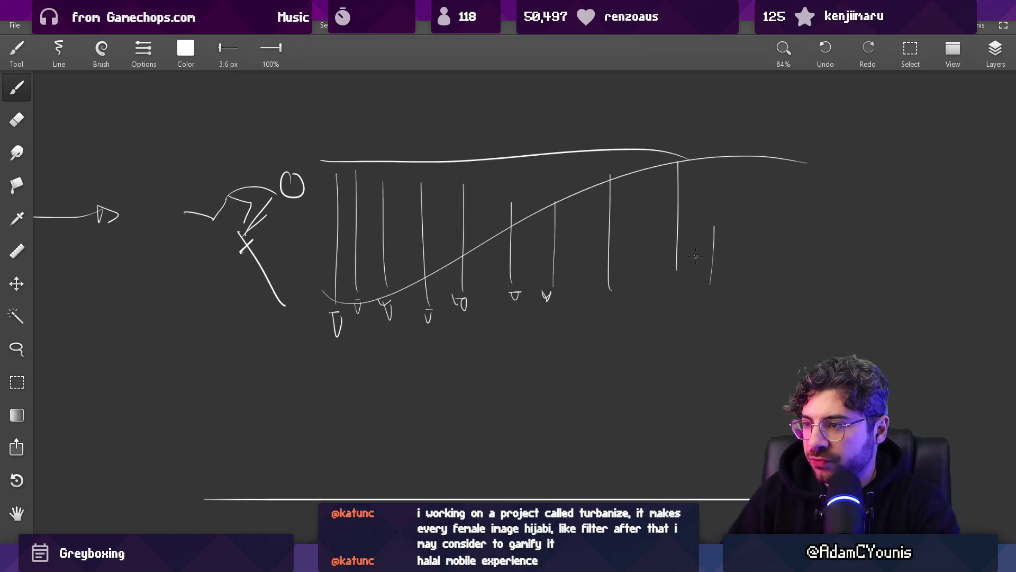
pyautogui.scroll(-2, 535, 234)
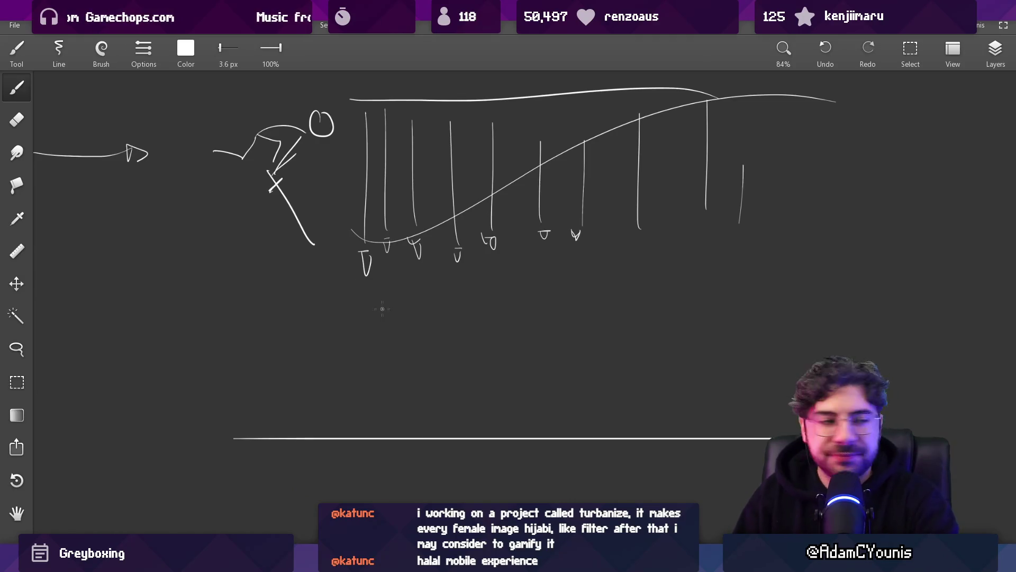
pyautogui.scroll(2, 381, 308)
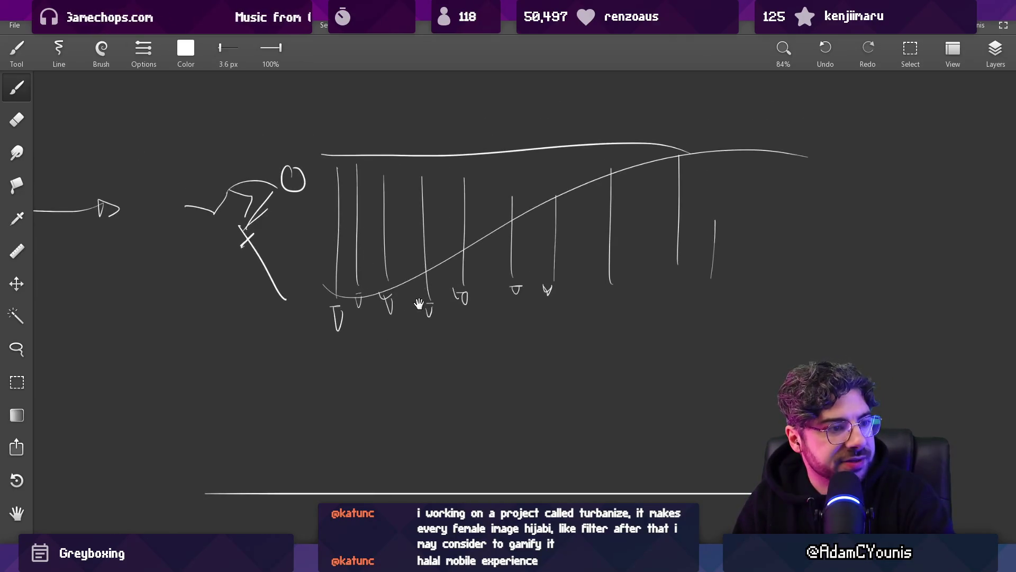
pyautogui.scroll(-2, 419, 301)
pyautogui.moveTo(327, 301); pyautogui.dragTo(332, 438)
pyautogui.scroll(-3, 475, 327)
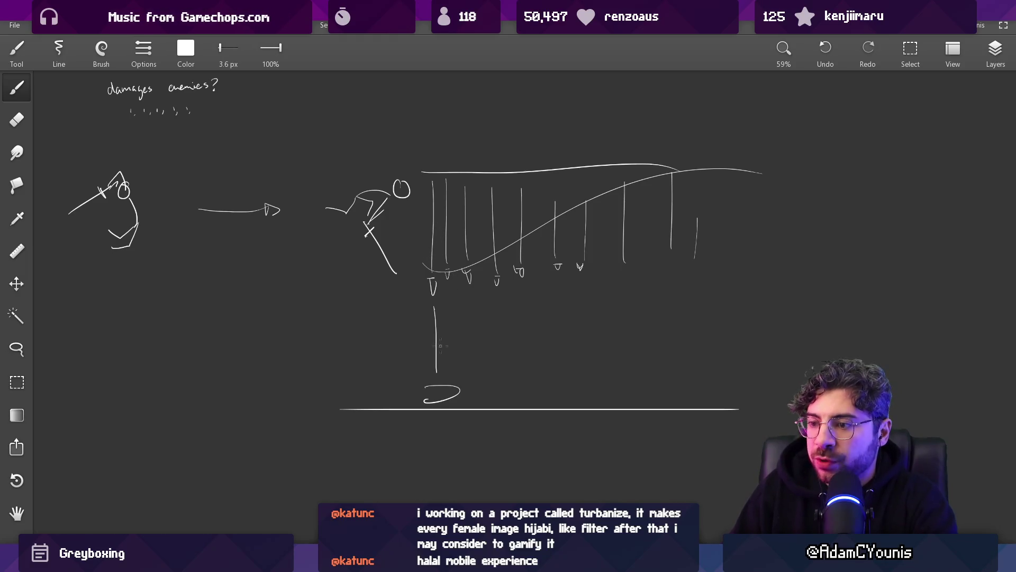
# - Close the right figure's head circle, undoing a stray arc and retrying the closing stroke
pyautogui.moveTo(503, 294)
pyautogui.mouseDown()
pyautogui.moveTo(587, 174)
pyautogui.moveTo(673, 169)
pyautogui.mouseUp()
pyautogui.hotkey('ctrl', 'z')
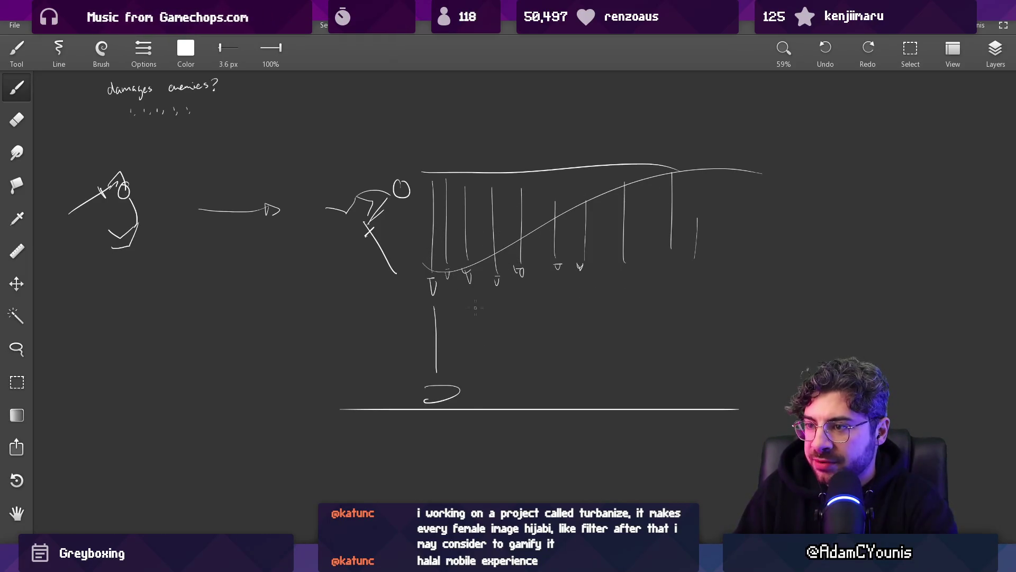
pyautogui.press('e')
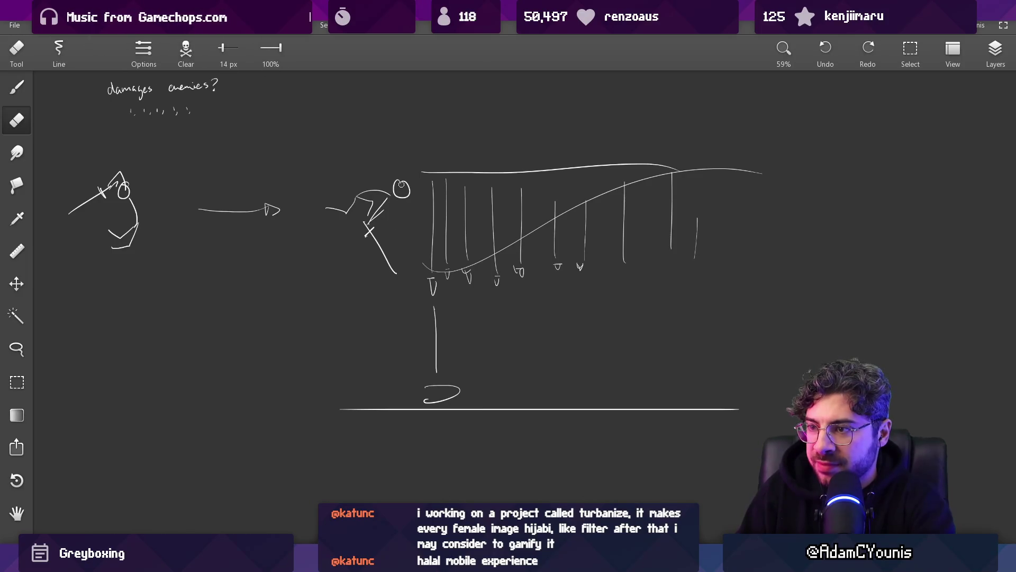
pyautogui.press('b')
pyautogui.scroll(3, 400, 188)
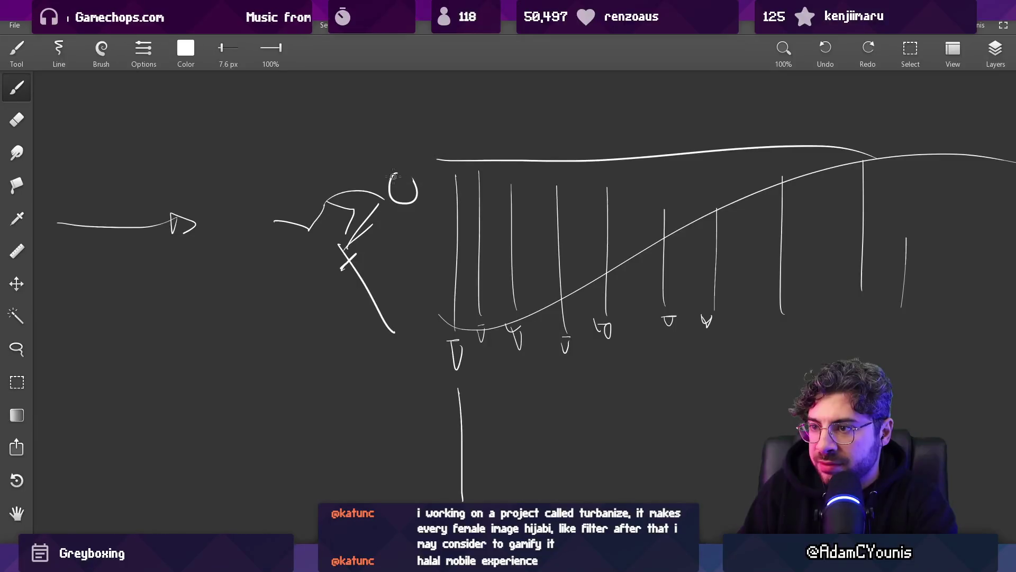
pyautogui.moveTo(393, 176); pyautogui.dragTo(420, 186)
pyautogui.hotkey('ctrl', 'z')
pyautogui.press('e')
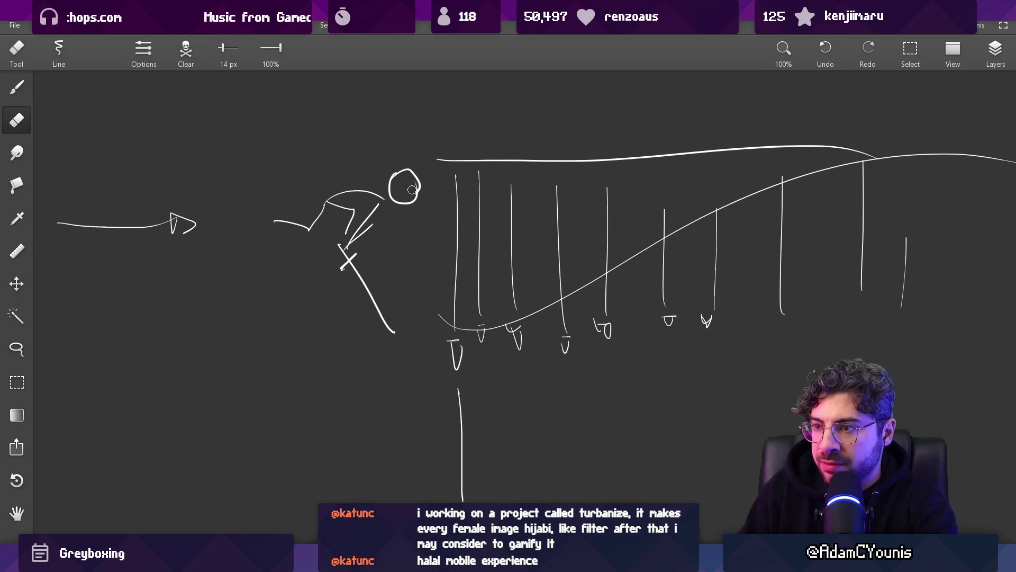
pyautogui.scroll(-5, 434, 193)
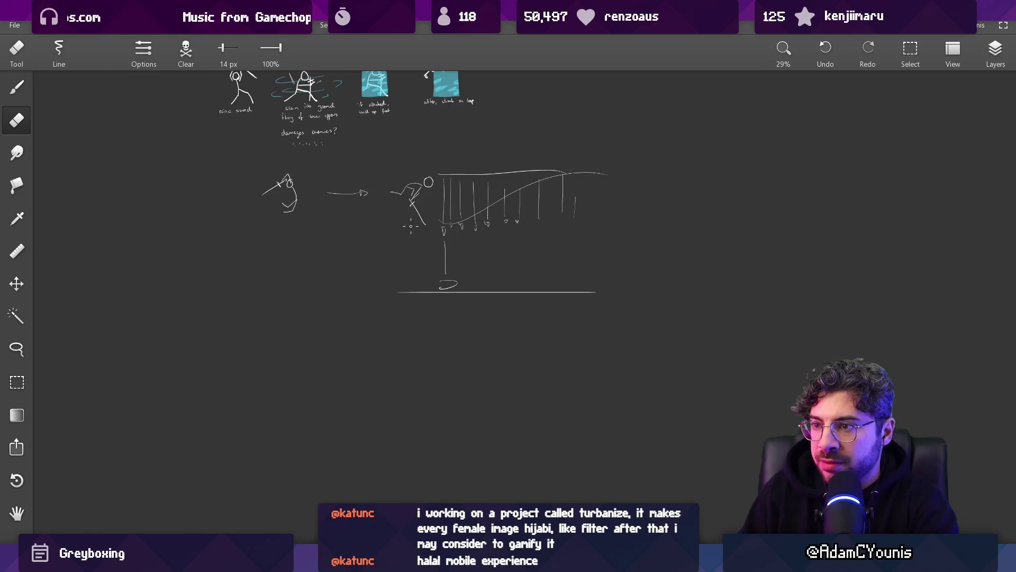
# - Zoom over the finished sketch, then switch to the Unity editor's Frost Test scene
pyautogui.scroll(3, 429, 270)
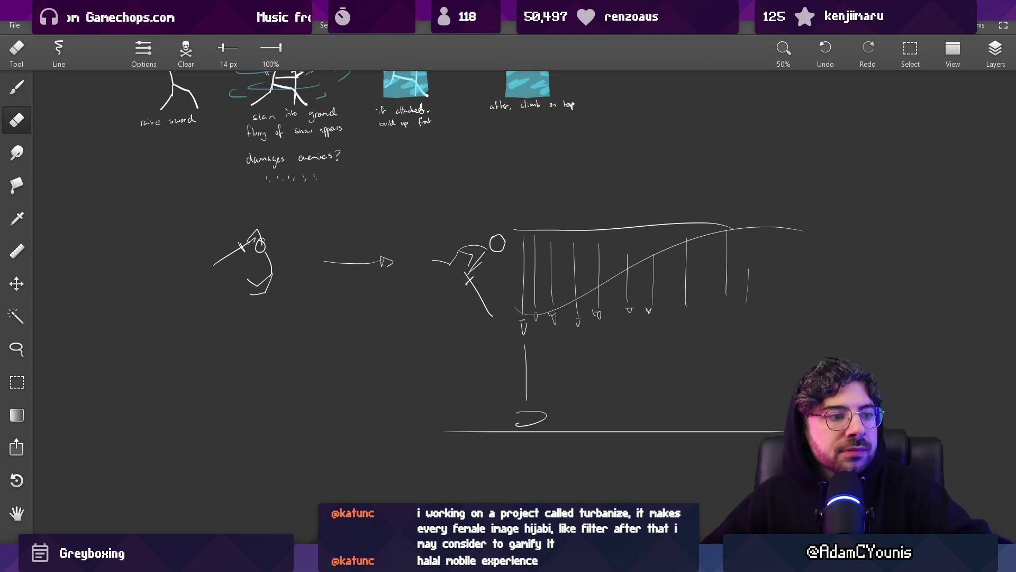
pyautogui.hotkey('alt', 'Tab')
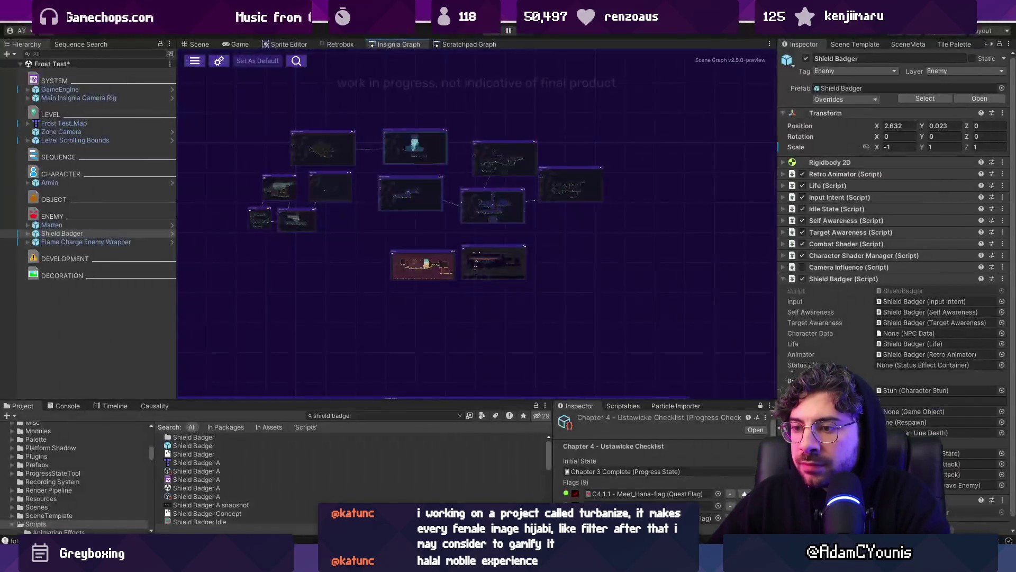
# - Switch to Figma and zoom across the Yellow and Green Ensign Abilities, viewing the Entropy card
pyautogui.hotkey('alt', 'Tab')
pyautogui.scroll(-5, 521, 280)
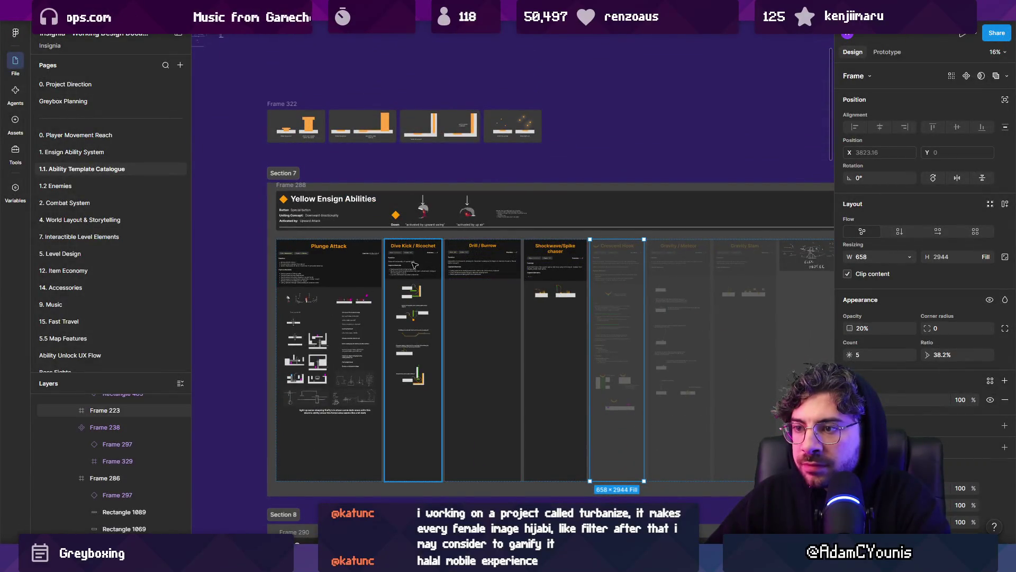
pyautogui.scroll(2, 391, 269)
pyautogui.scroll(2, 392, 266)
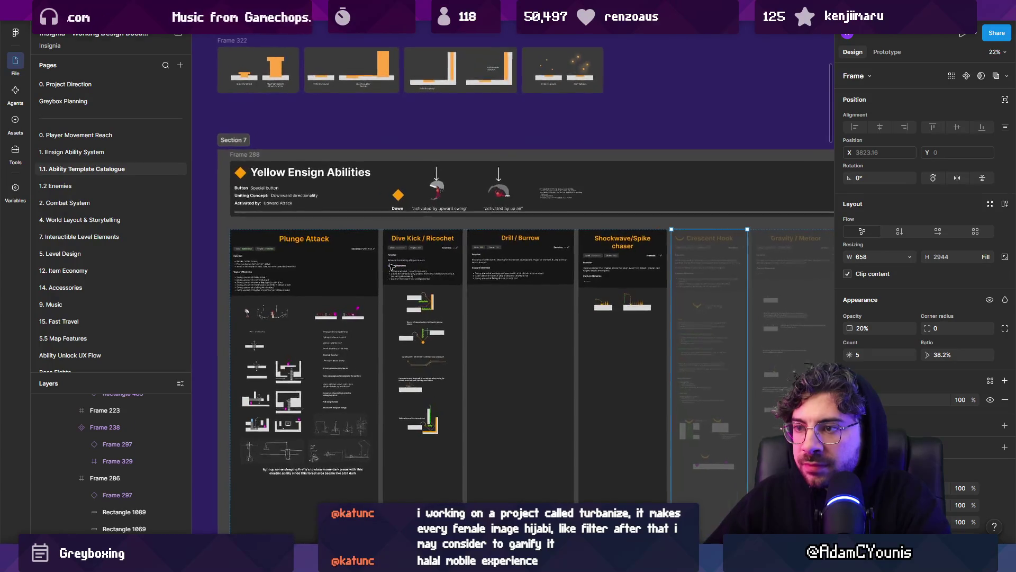
pyautogui.scroll(-3, 385, 254)
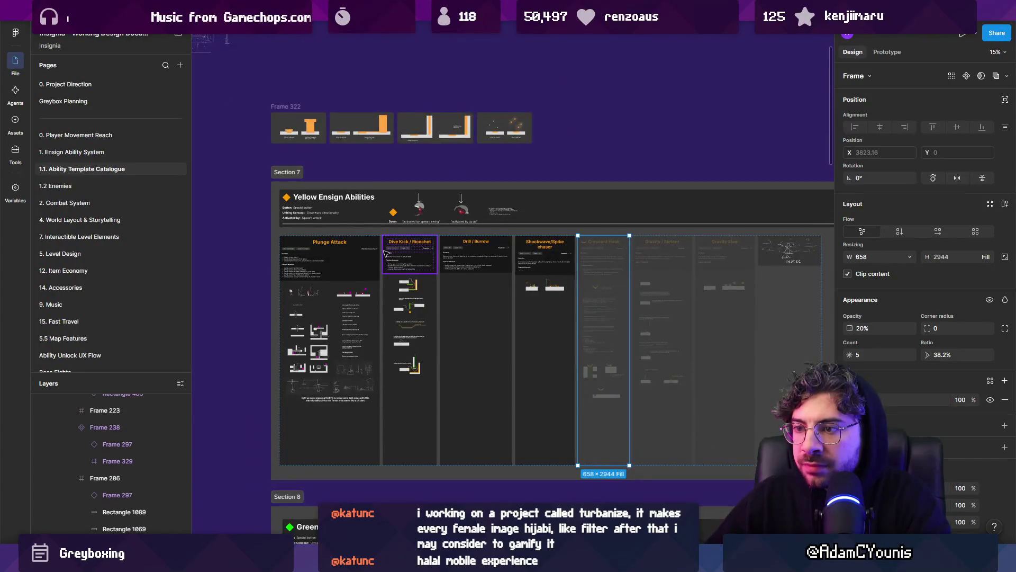
pyautogui.scroll(-3, 386, 254)
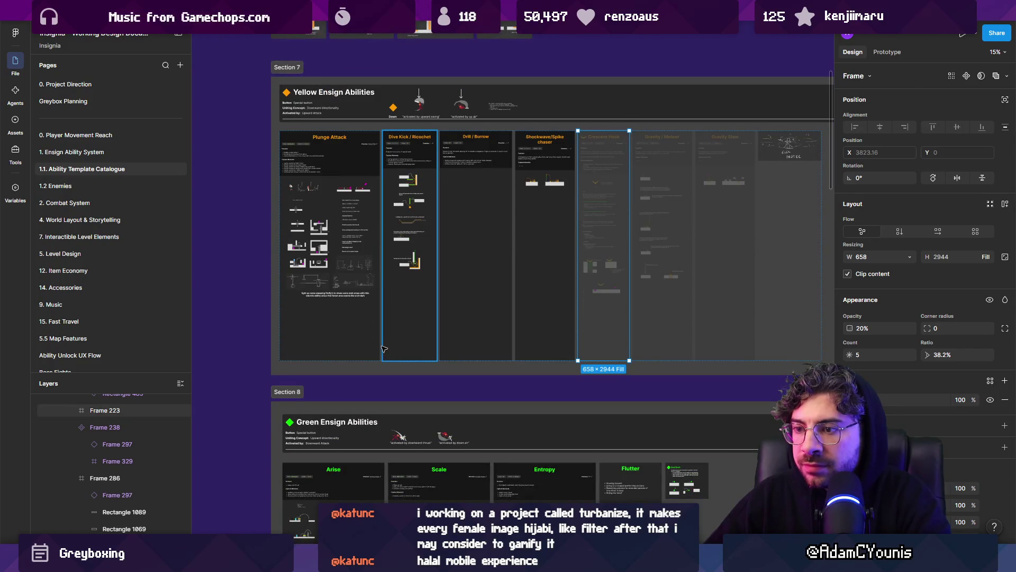
pyautogui.scroll(-5, 381, 345)
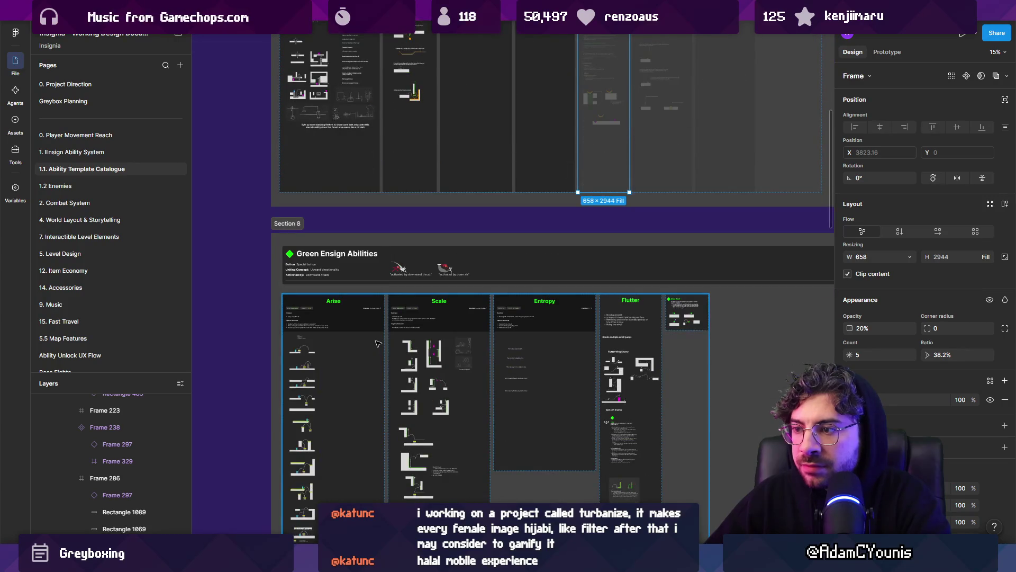
pyautogui.scroll(6, 545, 333)
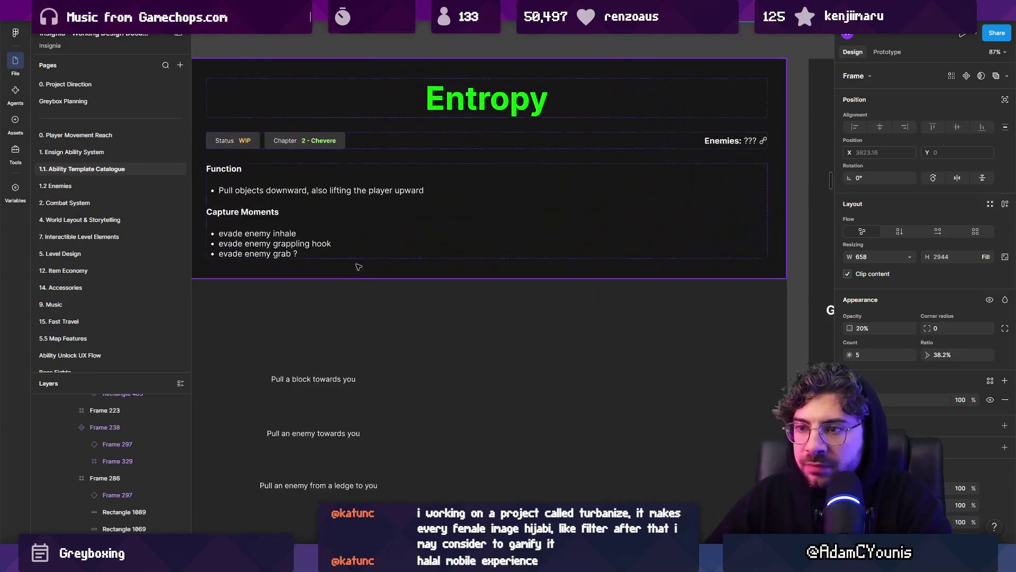
pyautogui.scroll(-6, 418, 315)
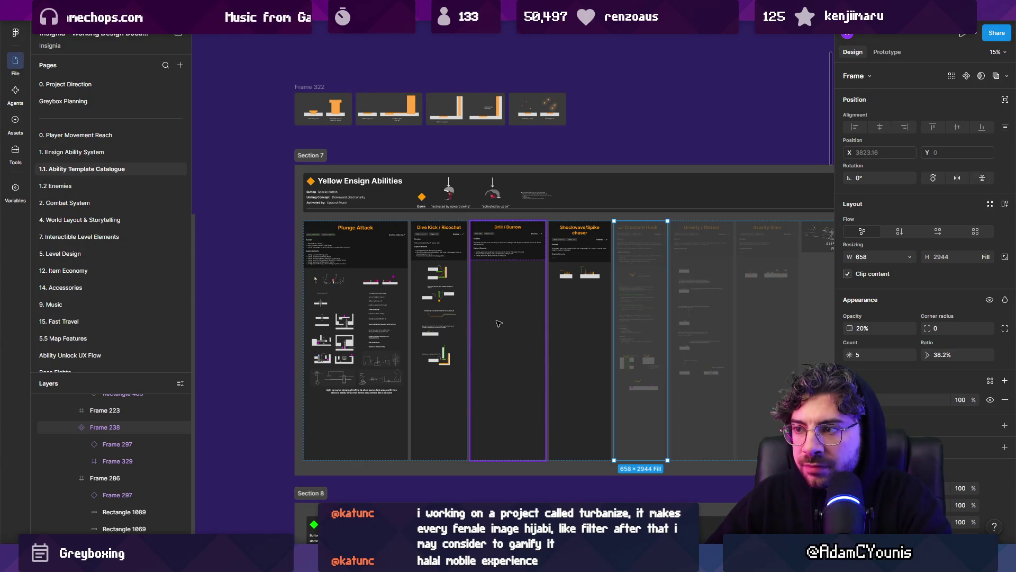
# - Zoom around the four Yellow Ensign Abilities cards, then switch to Unity's Shield Badger setup
pyautogui.scroll(2, 688, 347)
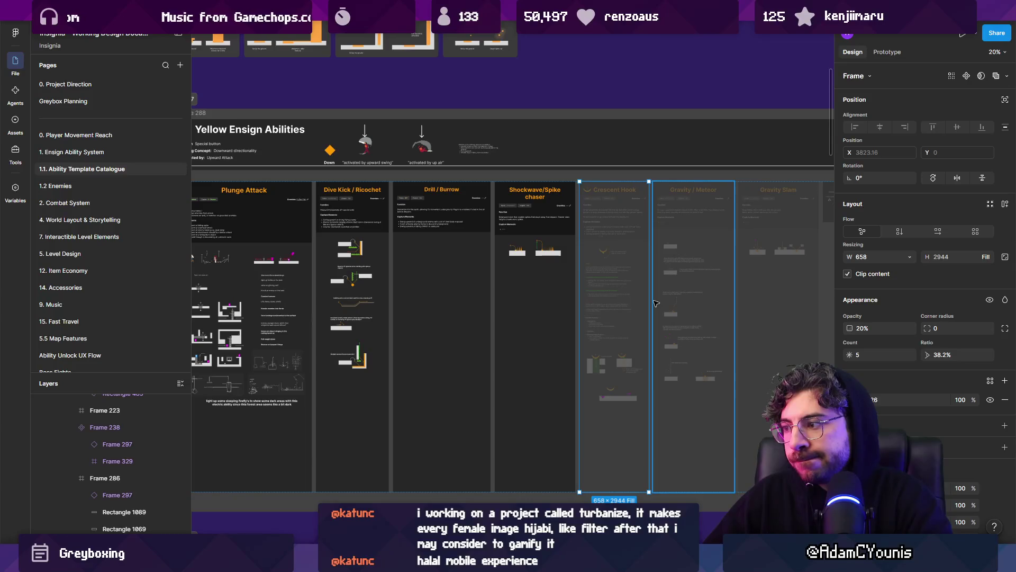
pyautogui.scroll(4, 657, 313)
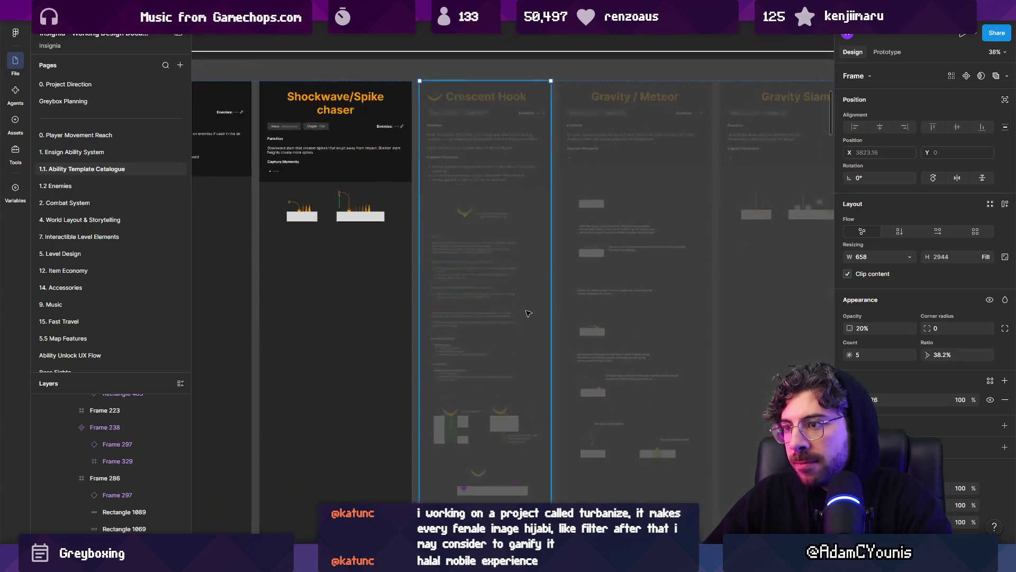
pyautogui.scroll(-2, 567, 313)
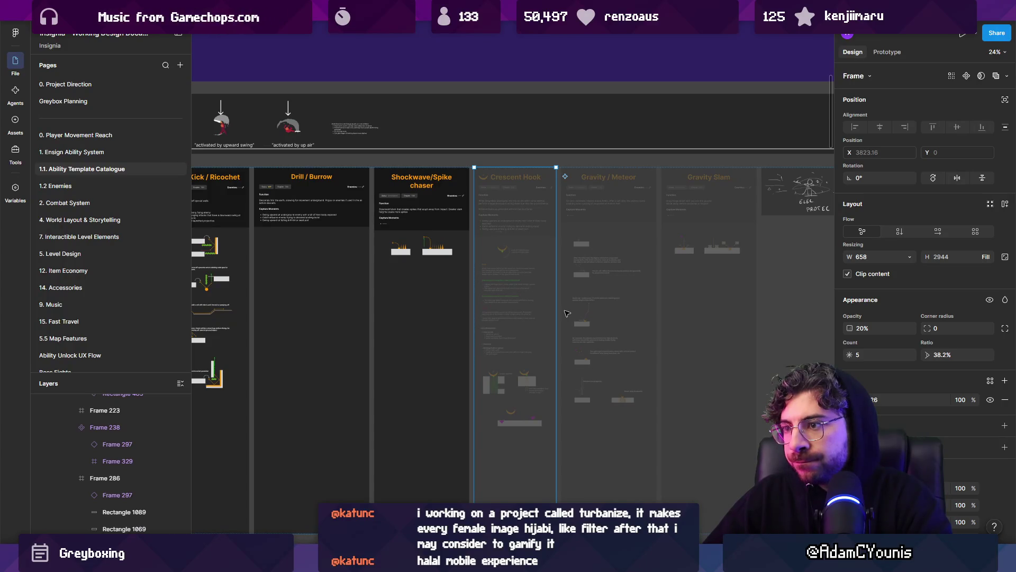
pyautogui.scroll(-3, 567, 313)
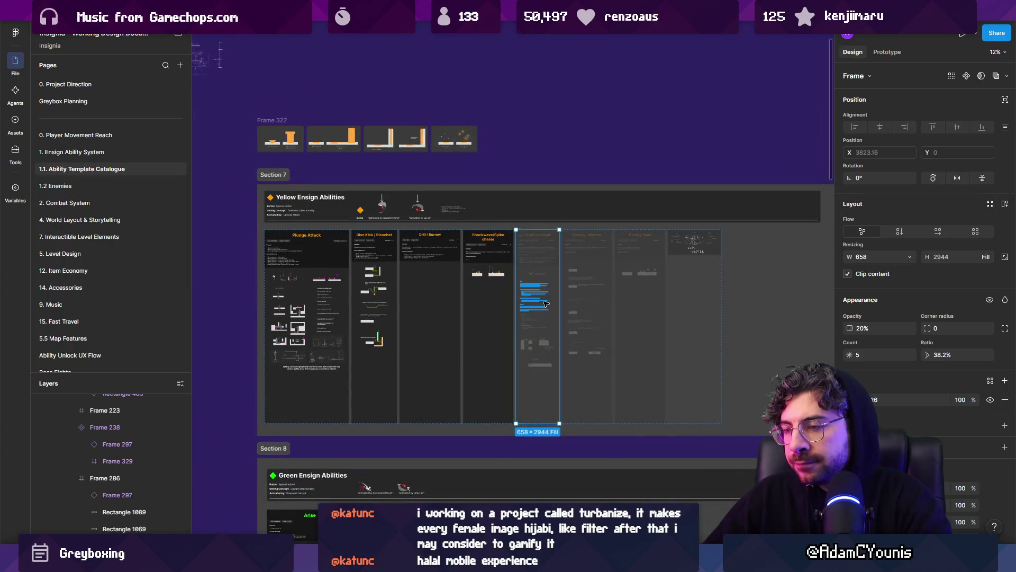
pyautogui.scroll(4, 546, 304)
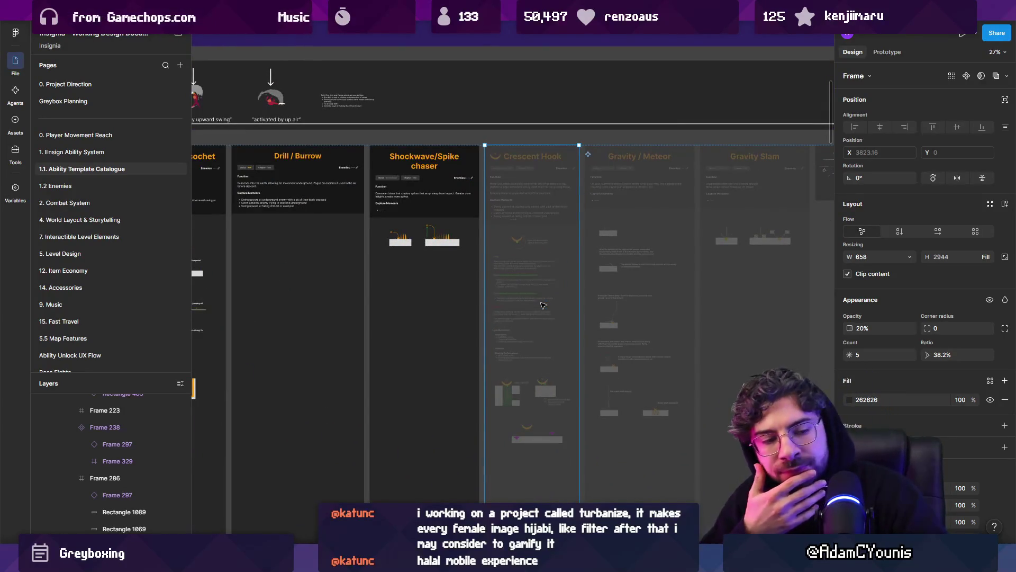
pyautogui.scroll(-3, 548, 298)
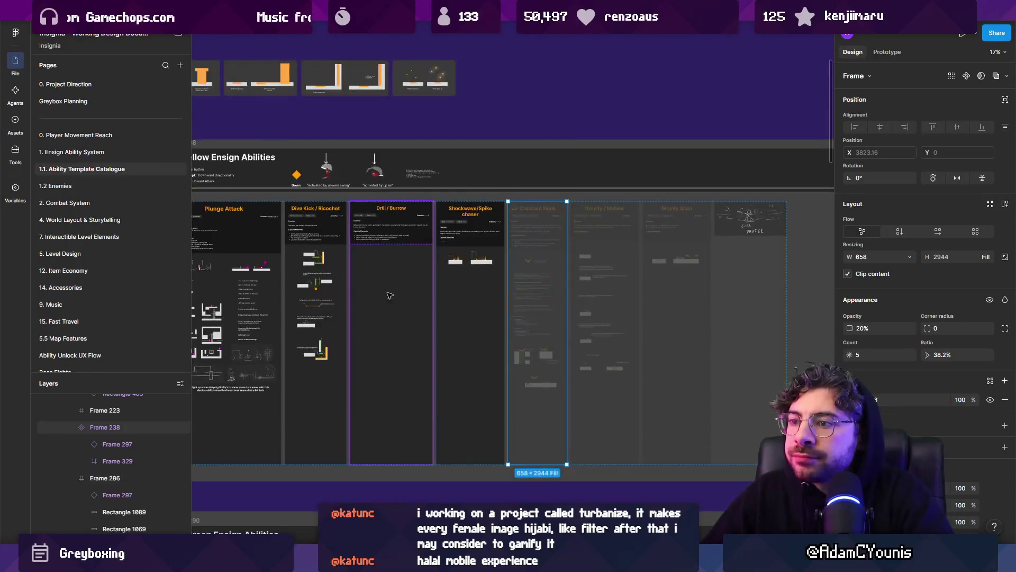
pyautogui.scroll(2, 371, 159)
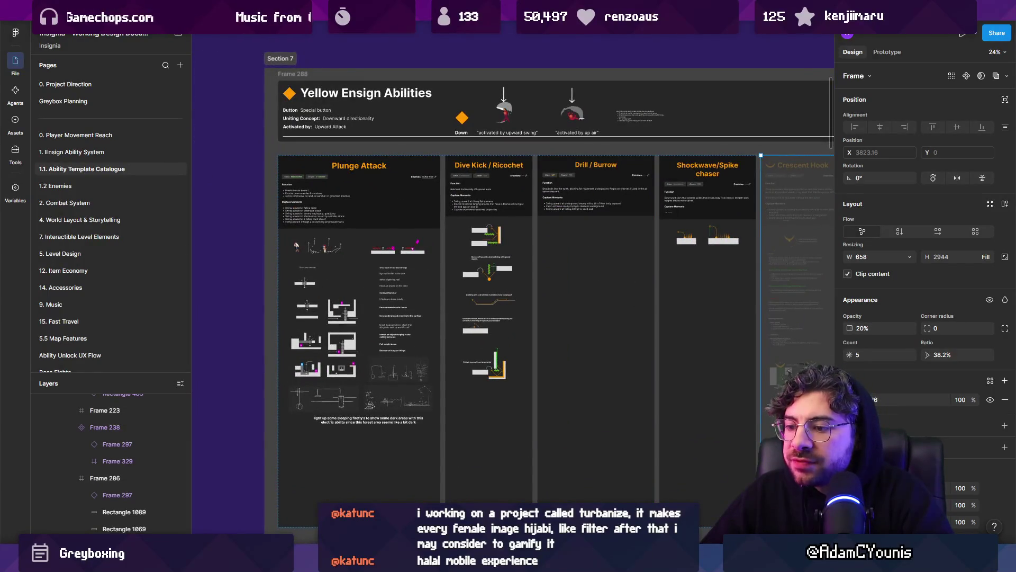
pyautogui.hotkey('alt', 'Tab')
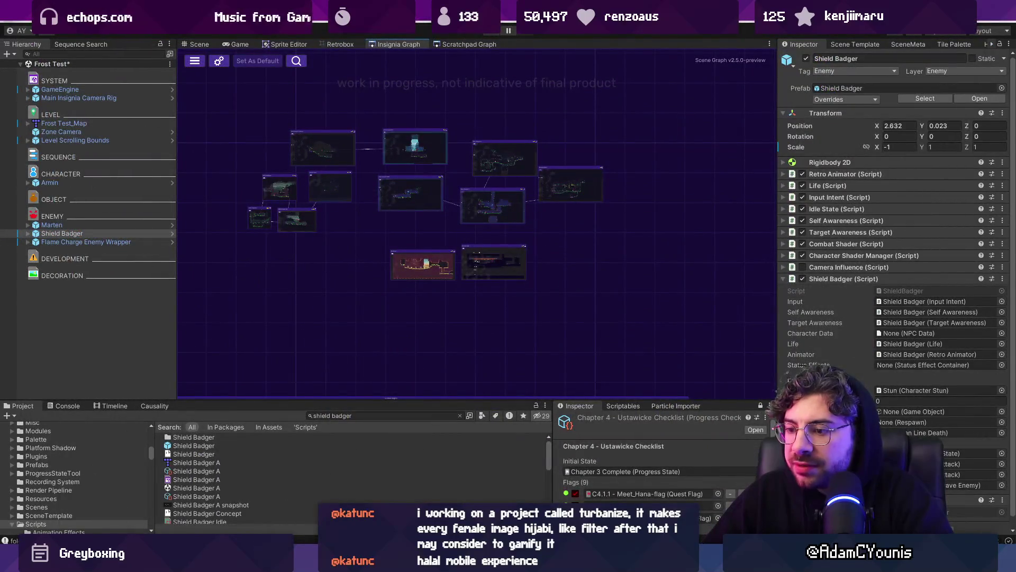
pyautogui.hotkey('alt', 'Tab')
pyautogui.hotkey('alt', 'Tab')
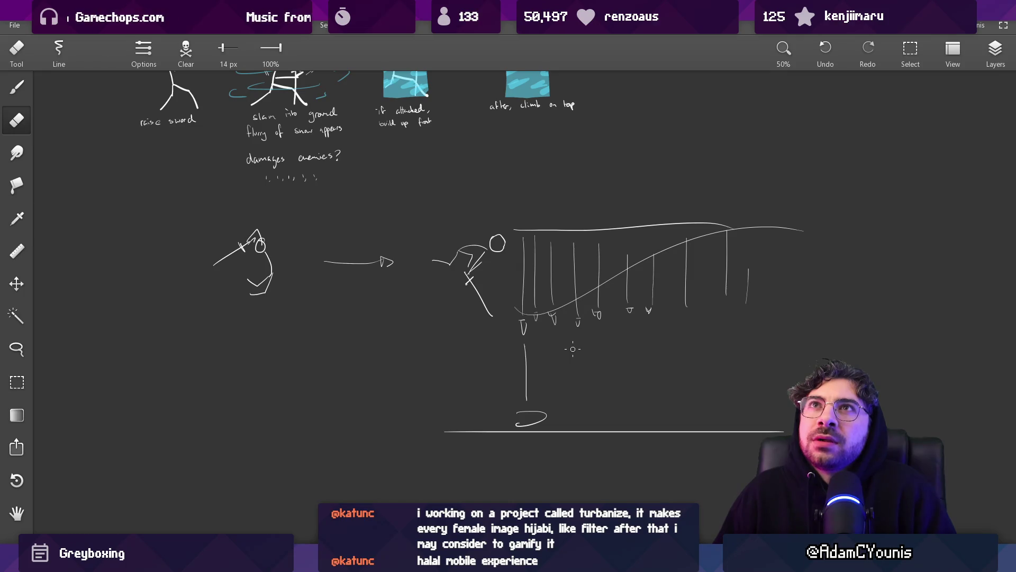
pyautogui.scroll(-5, 559, 380)
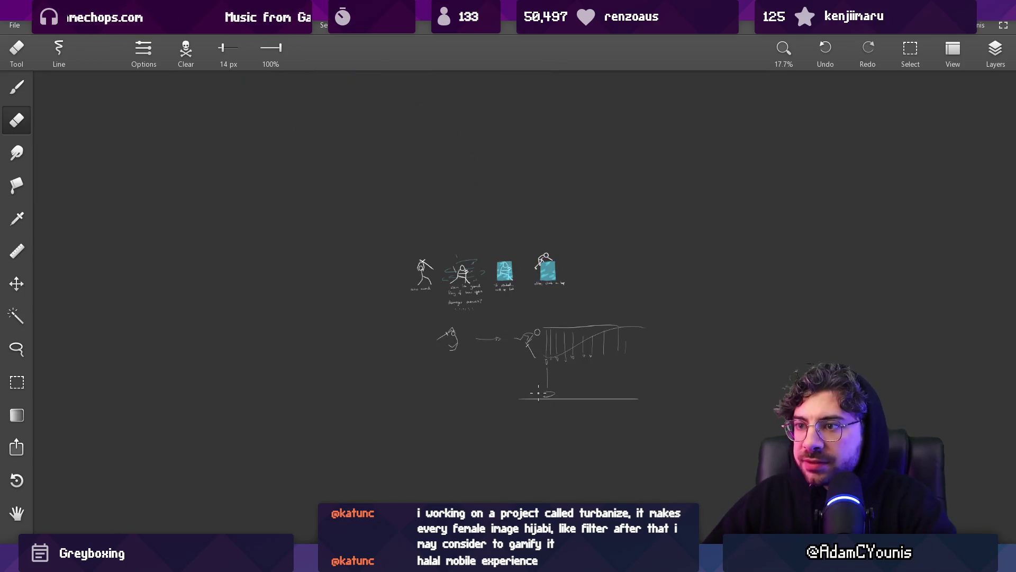
pyautogui.scroll(5, 568, 344)
pyautogui.hotkey('alt', 'Tab')
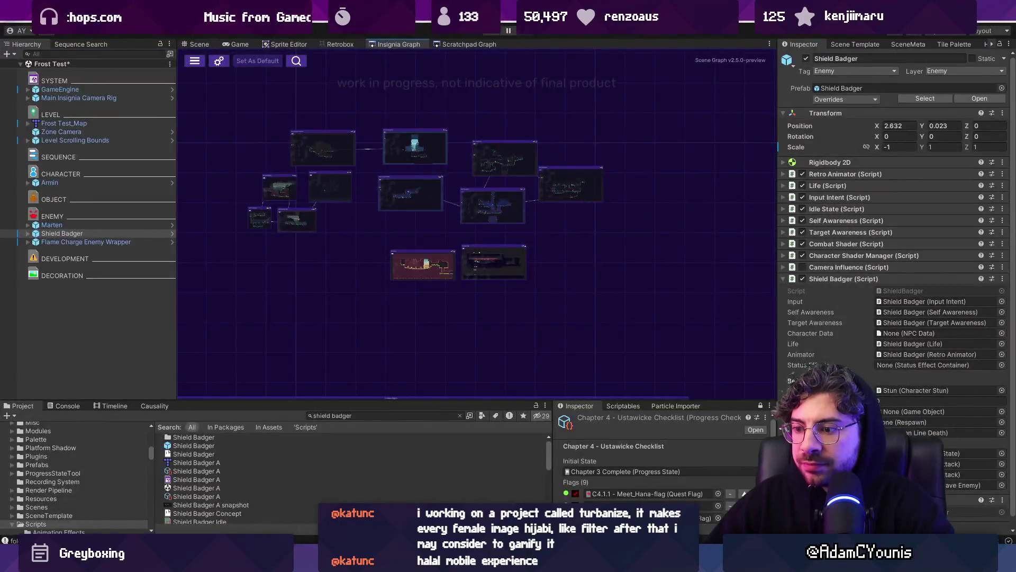
# - Return to the Figma Ability Template Catalogue and clear the frame selection
pyautogui.hotkey('alt', 'Tab')
pyautogui.scroll(-3, 392, 177)
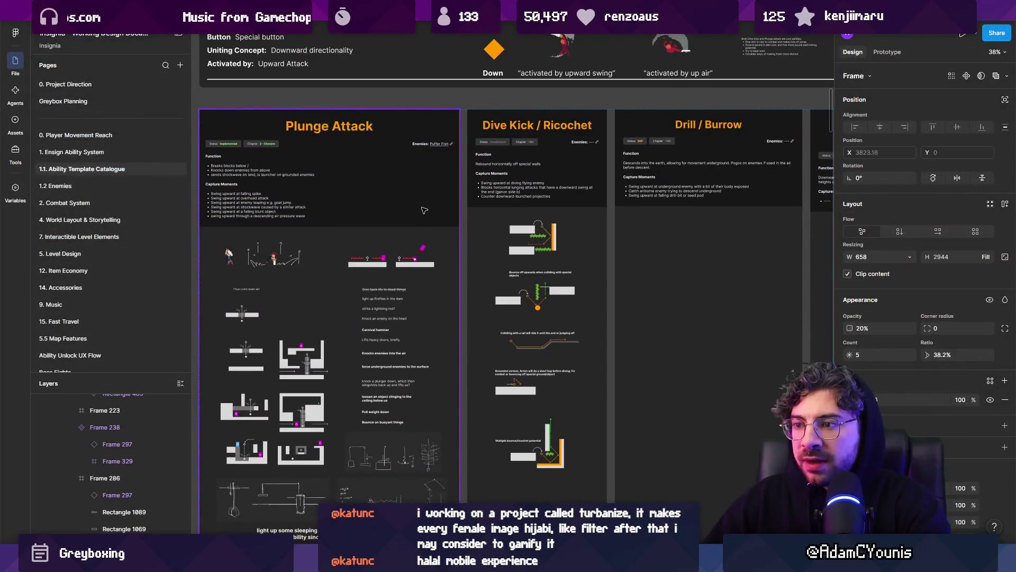
pyautogui.press('Escape')
pyautogui.scroll(2, 391, 215)
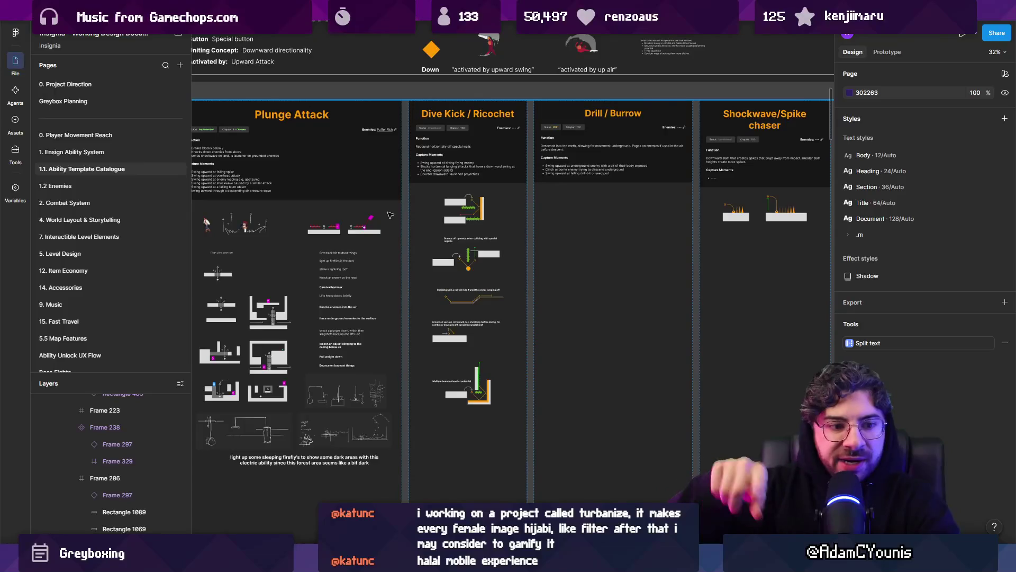
# - Select the Shockwave/Spike chaser card and pan over the Drill / Burrow and Dive Kick / Ricochet cards
pyautogui.hscroll(5, 390, 214)
pyautogui.click(445, 289)
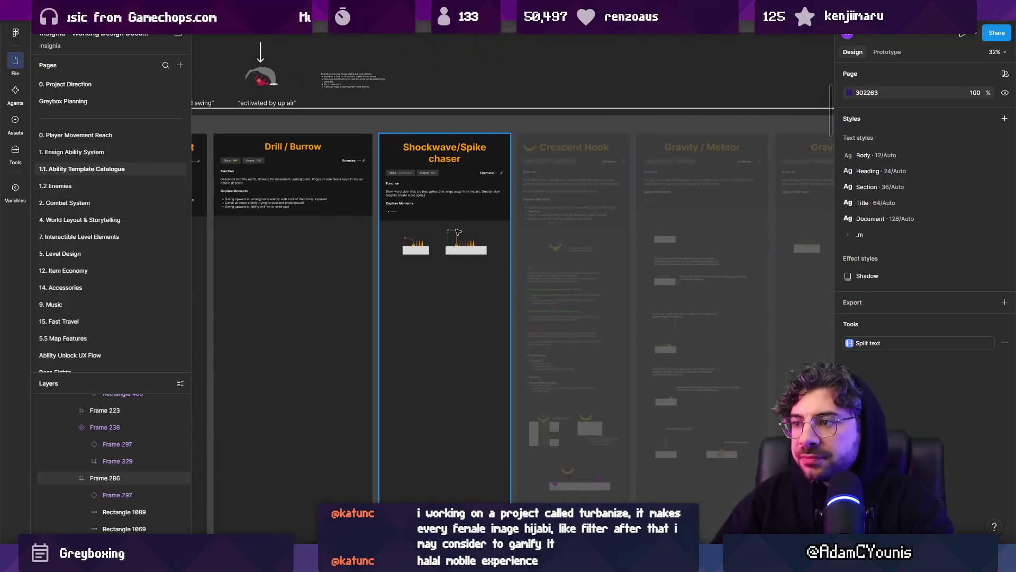
pyautogui.scroll(3, 445, 289)
pyautogui.scroll(-5, 445, 289)
pyautogui.hscroll(-5, 527, 282)
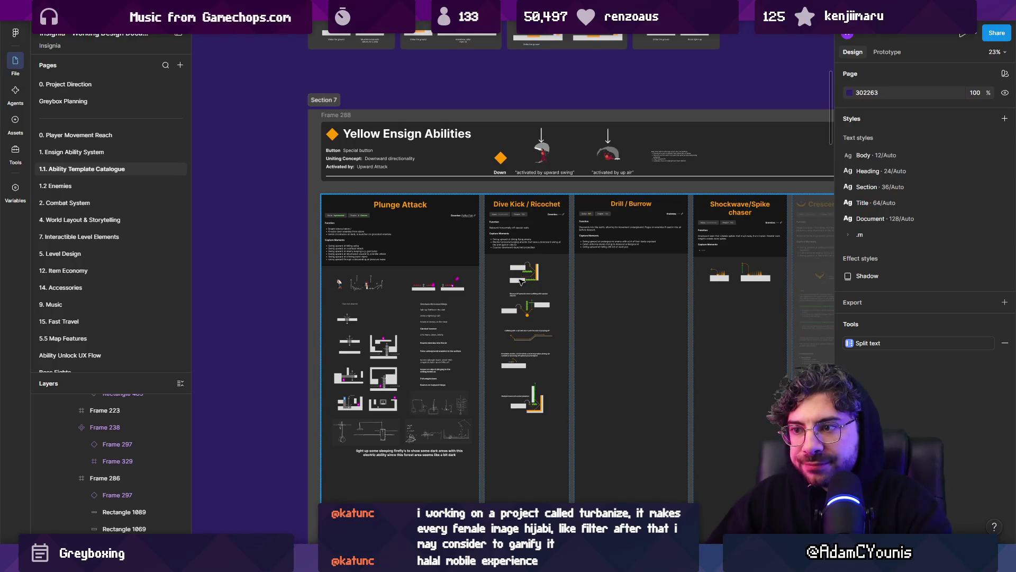
pyautogui.hscroll(10, 520, 282)
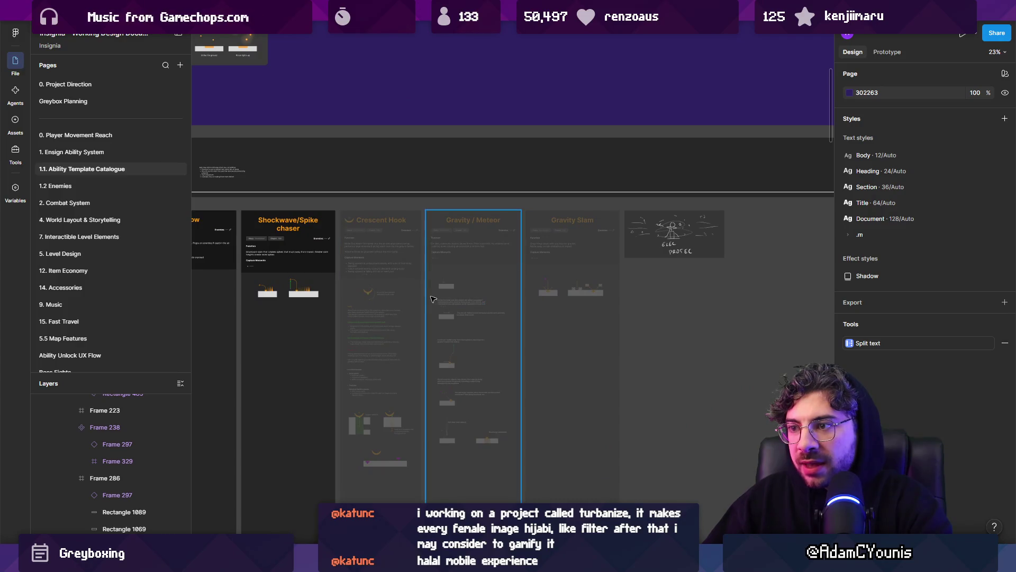
pyautogui.hscroll(-5, 497, 314)
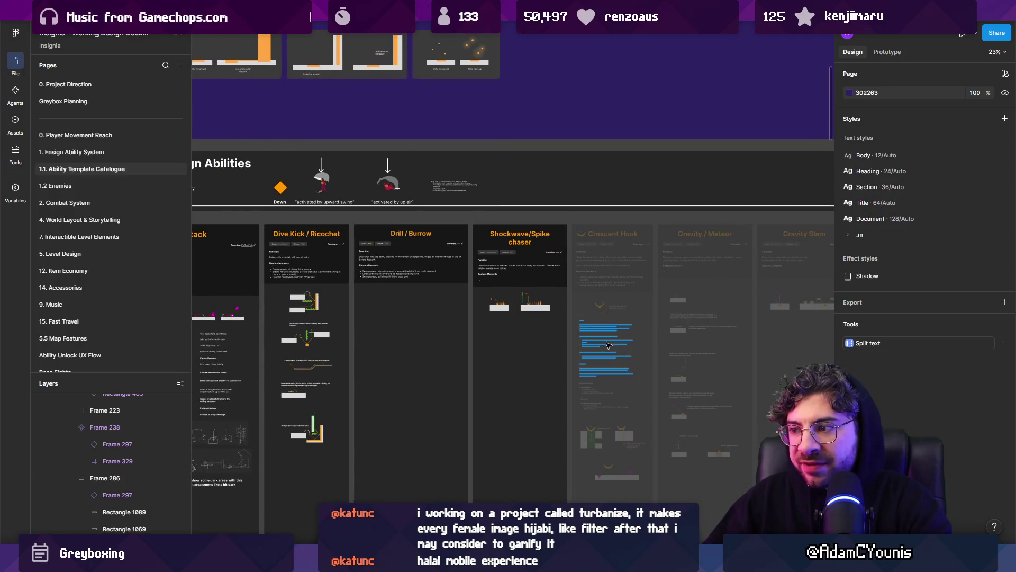
pyautogui.scroll(-3, 582, 360)
pyautogui.scroll(5, 440, 350)
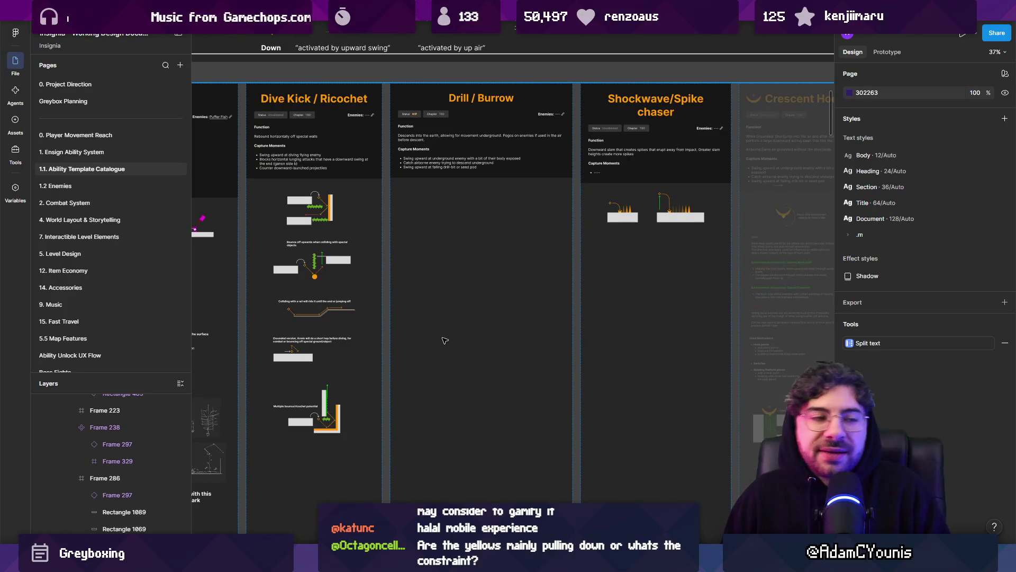
pyautogui.scroll(5, 445, 340)
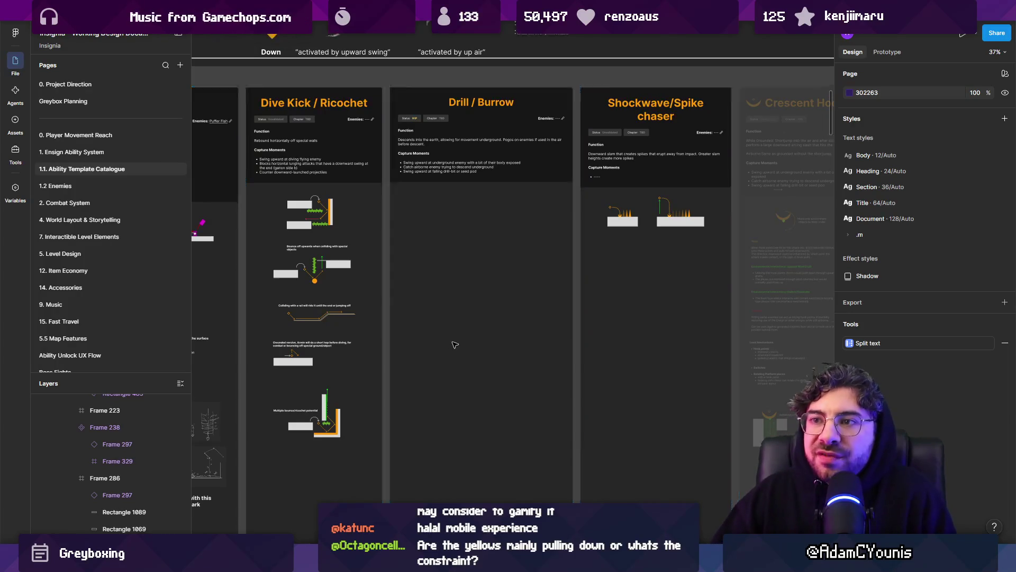
pyautogui.moveTo(424, 358); pyautogui.dragTo(644, 293)
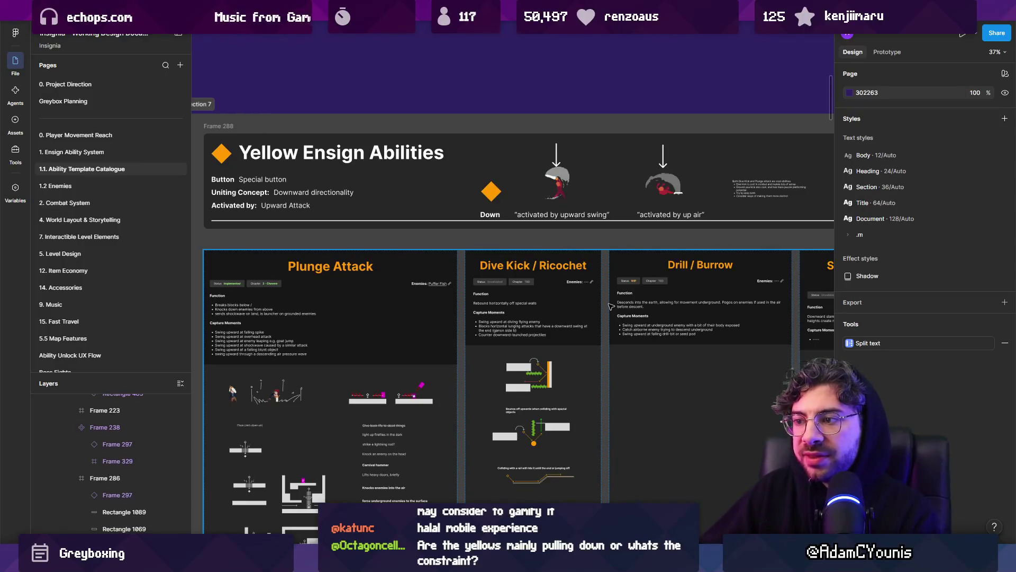
pyautogui.hscroll(4, 408, 241)
pyautogui.scroll(-2, 408, 241)
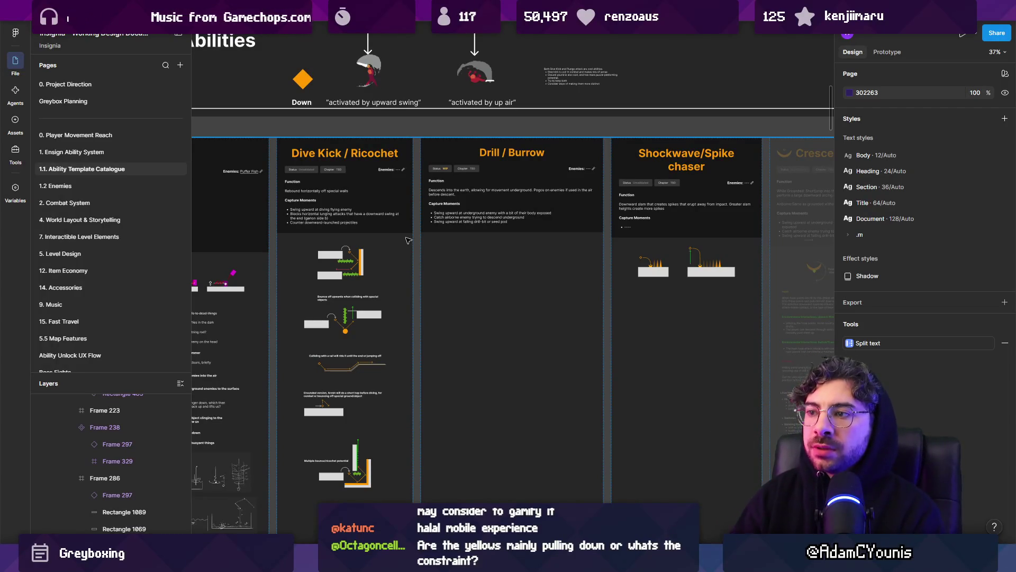
# - Insert 'Pogo /' into the Drill / Burrow card title, making it Drill / Pogo / Burrow
pyautogui.doubleClick(517, 154)
pyautogui.doubleClick(517, 154)
pyautogui.write('Pogo /')
pyautogui.press('Escape')
pyautogui.press('Escape')
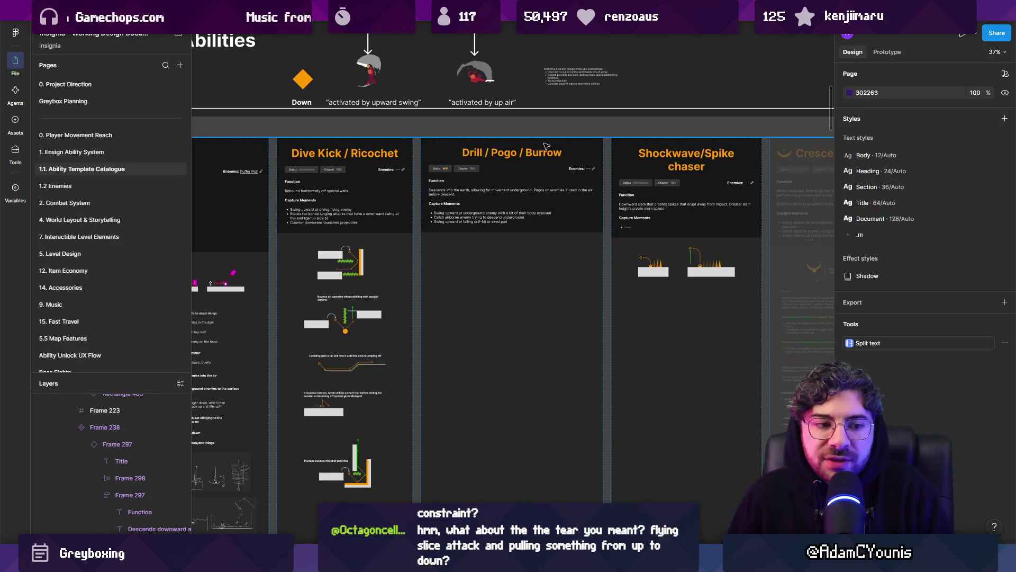
pyautogui.scroll(-5, 546, 146)
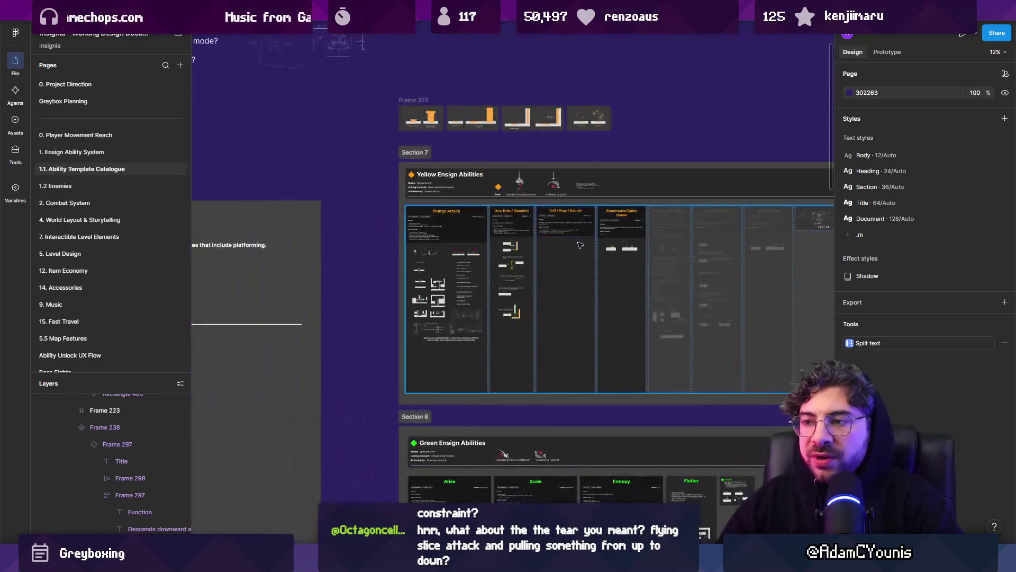
# - Select the Arise, Plunge Attack and Entropy cards in Green Ensign Abilities, then deselect
pyautogui.scroll(2, 401, 323)
pyautogui.click(401, 323)
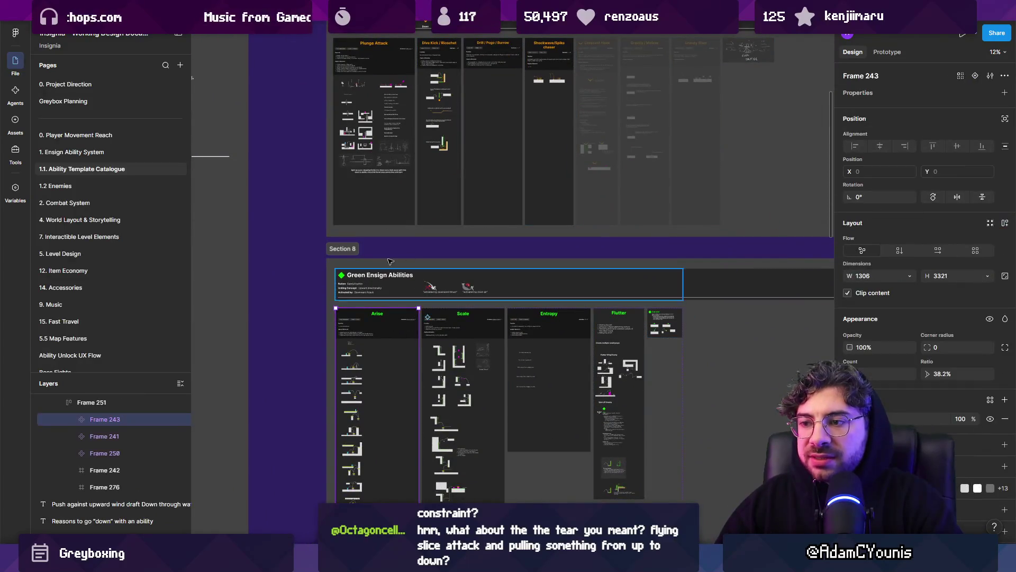
pyautogui.doubleClick(375, 182)
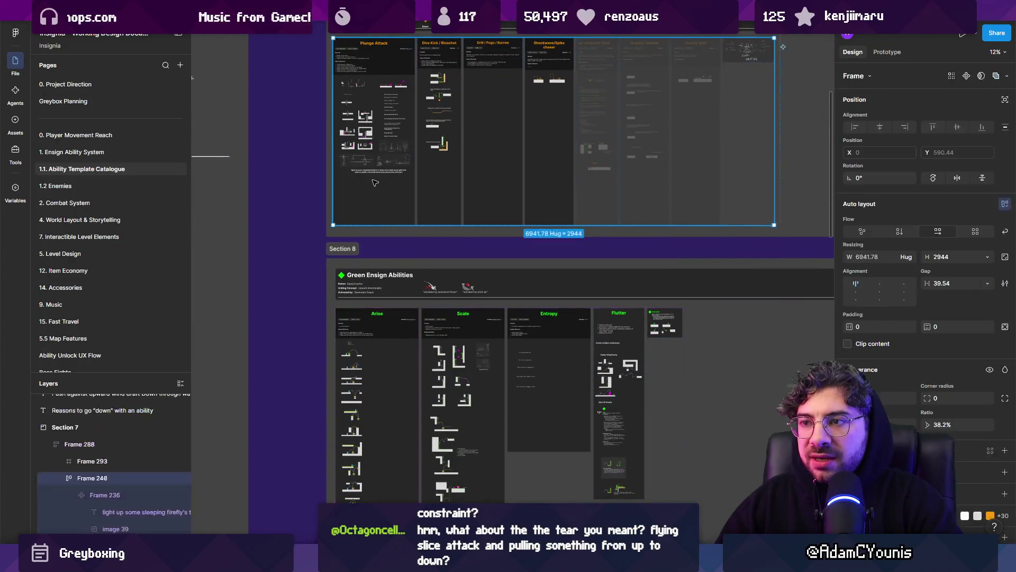
pyautogui.click(572, 353)
pyautogui.click(286, 275)
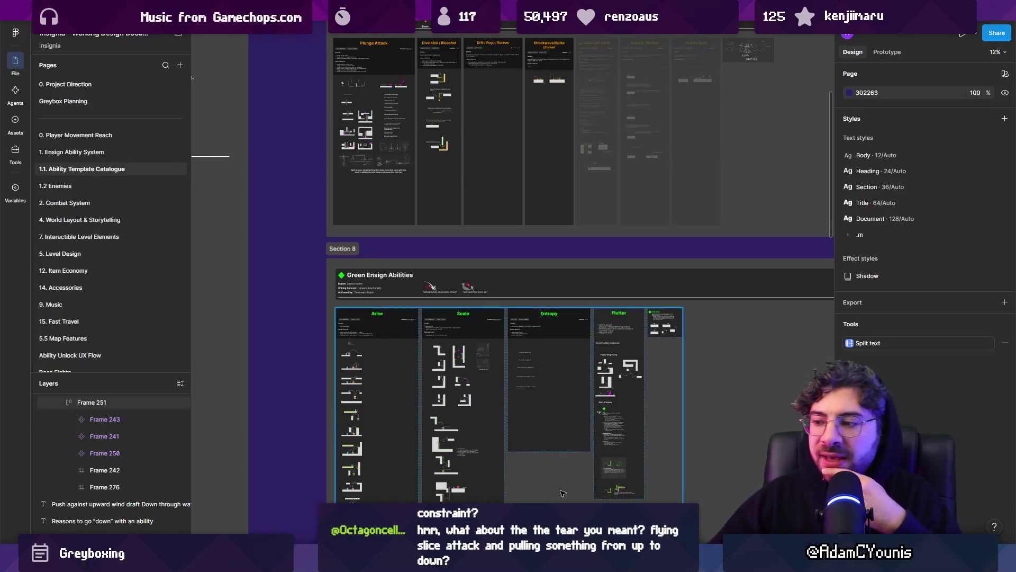
# - Return to the sketching app, pan to blank canvas and pick the brush
pyautogui.hotkey('alt', 'Tab')
pyautogui.moveTo(385, 401)
pyautogui.mouseDown()
pyautogui.moveTo(534, 173)
pyautogui.moveTo(331, 227)
pyautogui.moveTo(316, 217)
pyautogui.moveTo(379, 201)
pyautogui.moveTo(406, 233)
pyautogui.mouseUp()
pyautogui.press('b')
# - Finish writing 'Entropy' and draw a first stick figure with a raised sword below it
pyautogui.moveTo(387, 292); pyautogui.dragTo(369, 221)
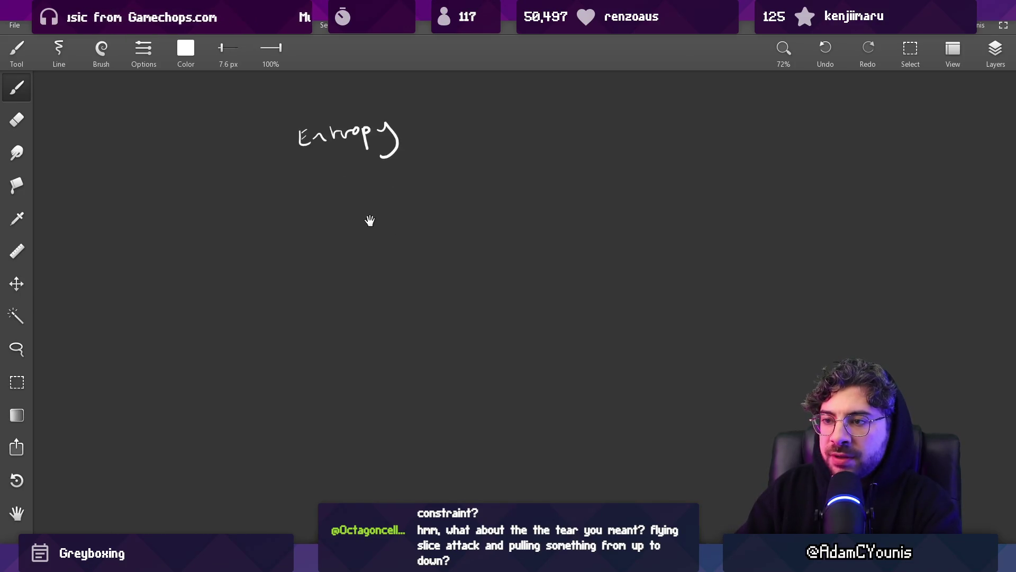
pyautogui.moveTo(380, 351); pyautogui.dragTo(370, 309)
pyautogui.moveTo(373, 257); pyautogui.dragTo(373, 282)
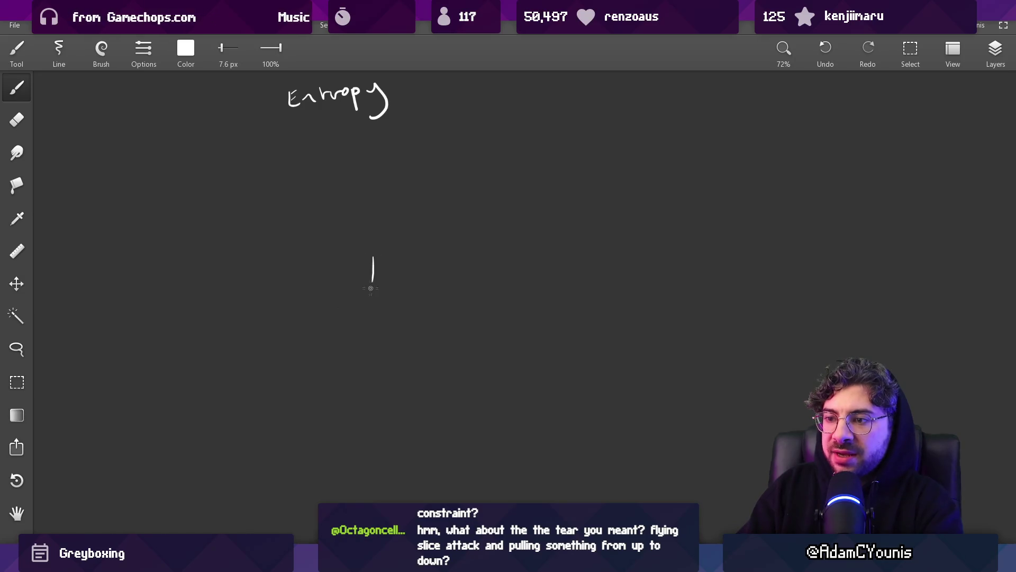
pyautogui.moveTo(370, 237)
pyautogui.mouseDown()
pyautogui.moveTo(369, 284)
pyautogui.moveTo(357, 281)
pyautogui.moveTo(369, 329)
pyautogui.mouseUp()
pyautogui.hotkey('ctrl', 'z')
pyautogui.moveTo(370, 284)
pyautogui.mouseDown()
pyautogui.moveTo(360, 339)
pyautogui.moveTo(374, 331)
pyautogui.mouseUp()
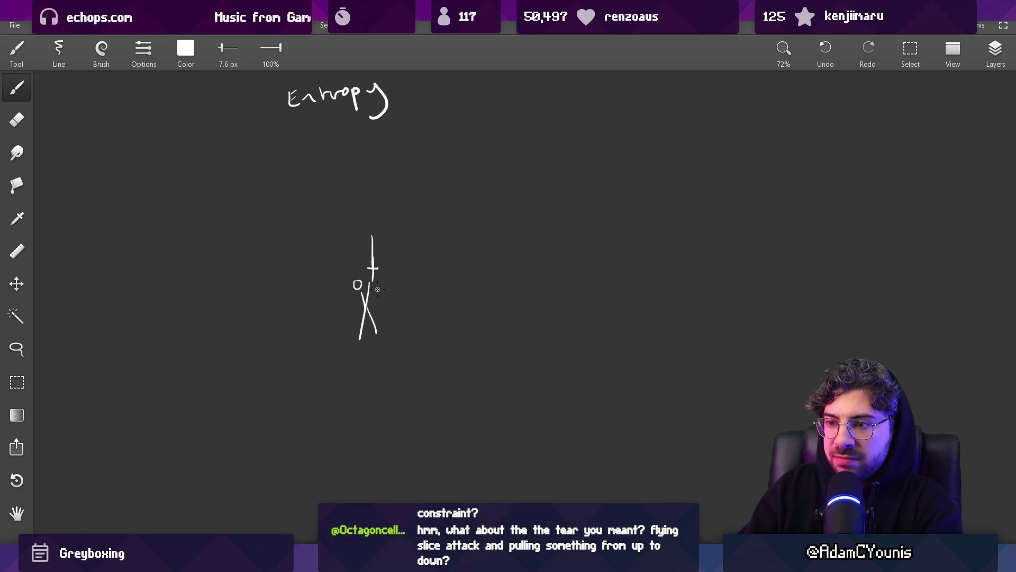
# - Draw a second stick figure, a circle above, and a hooked upward arrow beside the middle figure
pyautogui.hscroll(2, 392, 278)
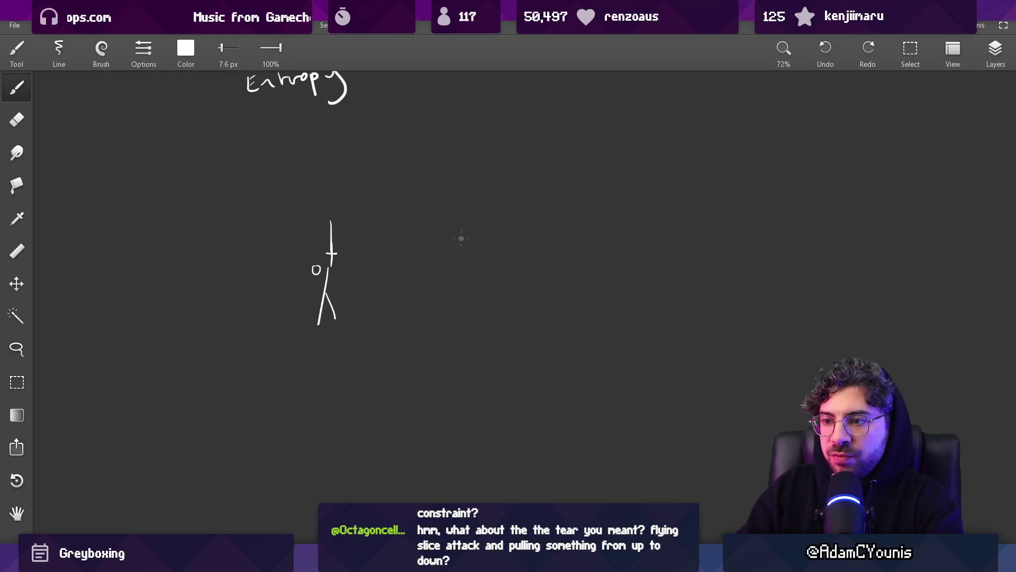
pyautogui.moveTo(482, 260); pyautogui.dragTo(511, 340)
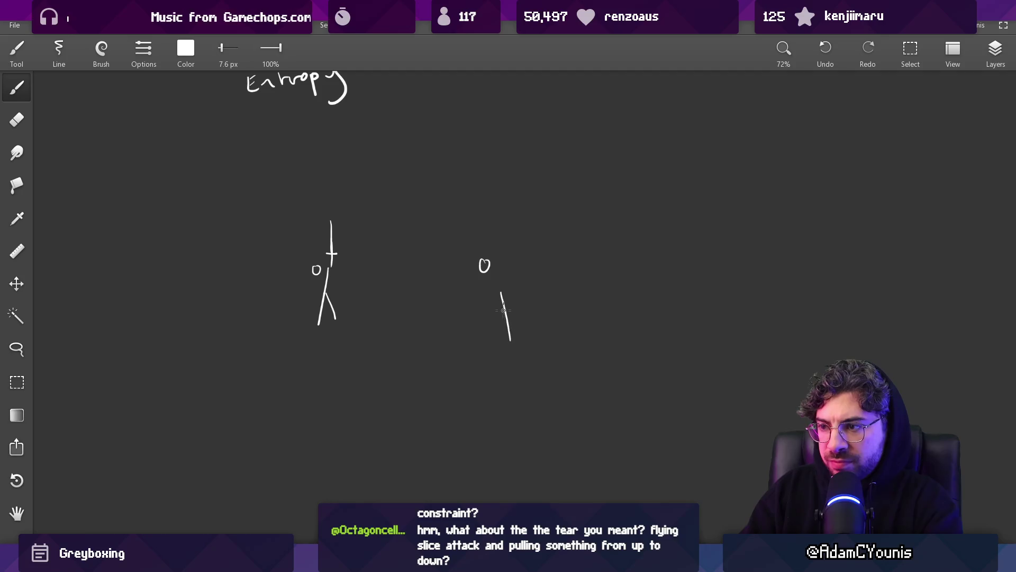
pyautogui.moveTo(482, 279)
pyautogui.mouseDown()
pyautogui.moveTo(480, 308)
pyautogui.moveTo(491, 315)
pyautogui.moveTo(485, 295)
pyautogui.moveTo(458, 289)
pyautogui.mouseUp()
pyautogui.hotkey('ctrl', 'z')
pyautogui.scroll(-2, 458, 289)
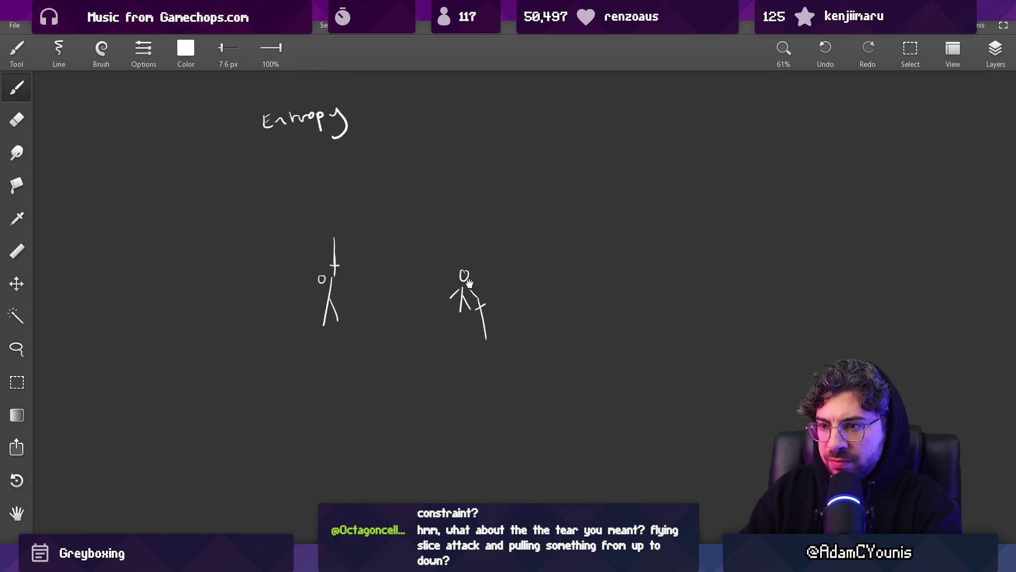
pyautogui.moveTo(534, 224); pyautogui.dragTo(521, 374)
pyautogui.hotkey('ctrl', 'z')
pyautogui.moveTo(450, 337); pyautogui.dragTo(454, 289)
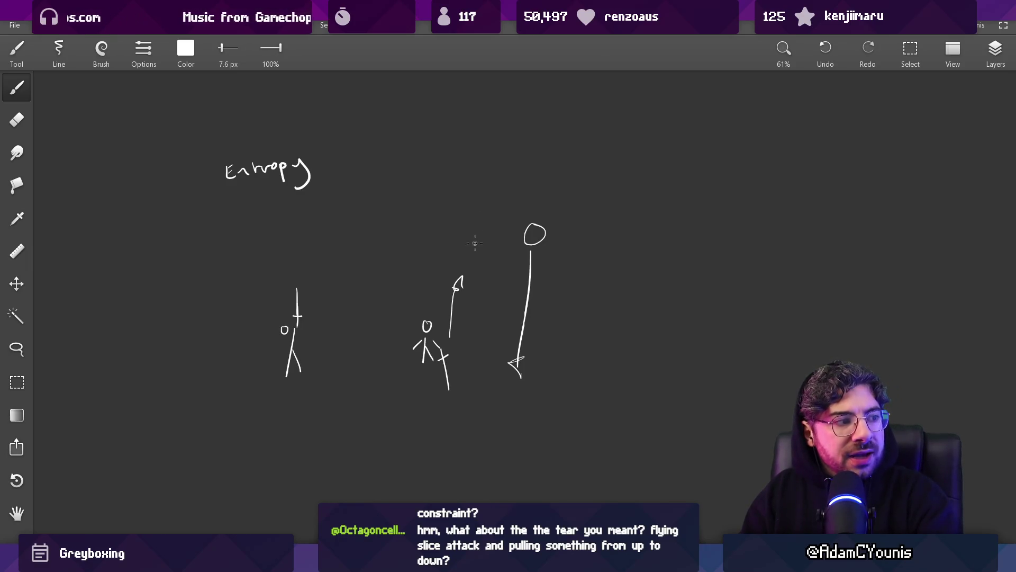
# - Draw a rising ground line under the figures, redoing two misplaced attempts
pyautogui.moveTo(457, 253); pyautogui.dragTo(710, 229)
pyautogui.hotkey('ctrl', 'z')
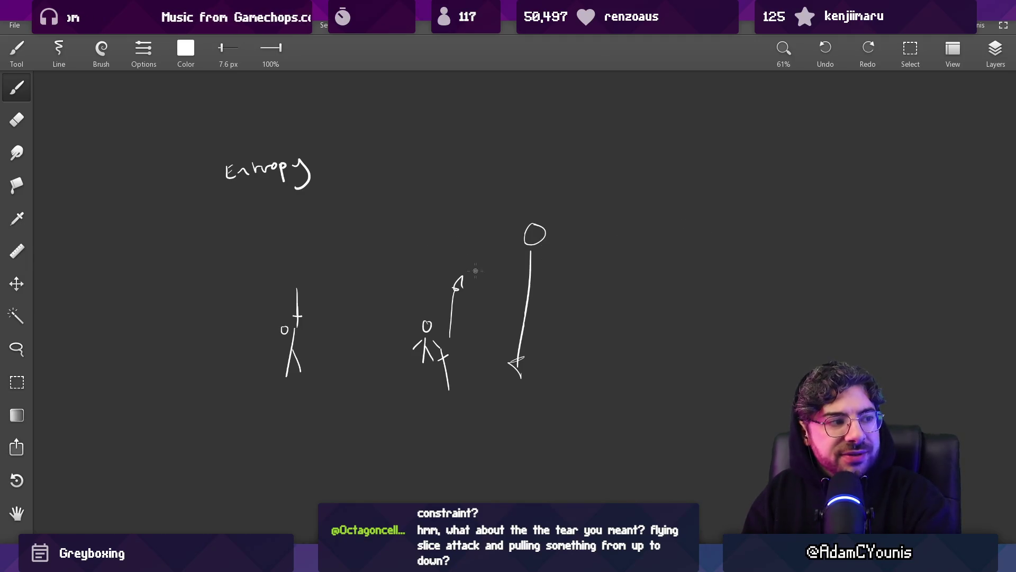
pyautogui.scroll(-2, 480, 271)
pyautogui.scroll(5, 481, 283)
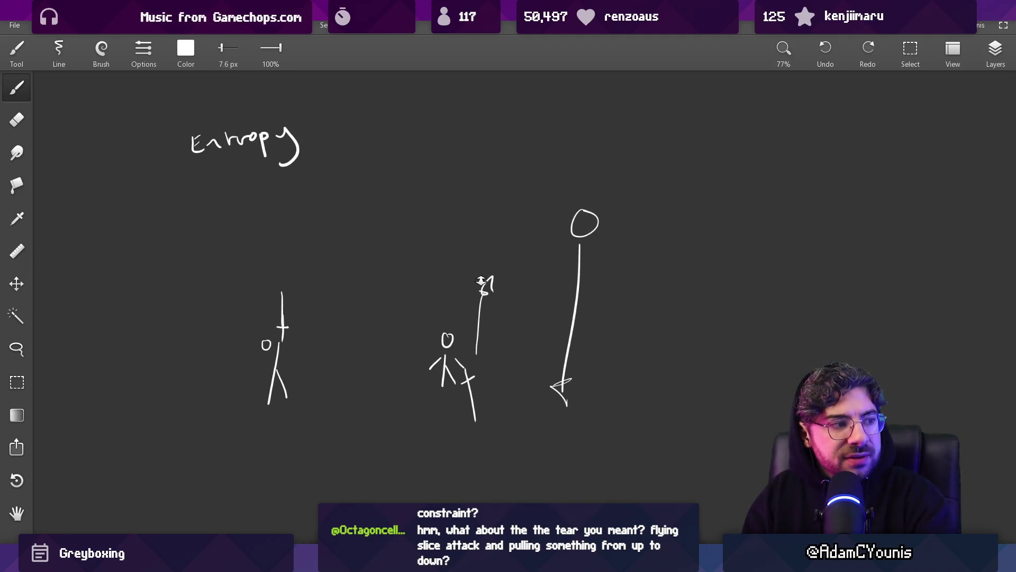
pyautogui.moveTo(415, 439); pyautogui.dragTo(630, 412)
pyautogui.hotkey('ctrl', 'z')
pyautogui.moveTo(426, 459); pyautogui.dragTo(581, 446)
pyautogui.hscroll(6, 583, 359)
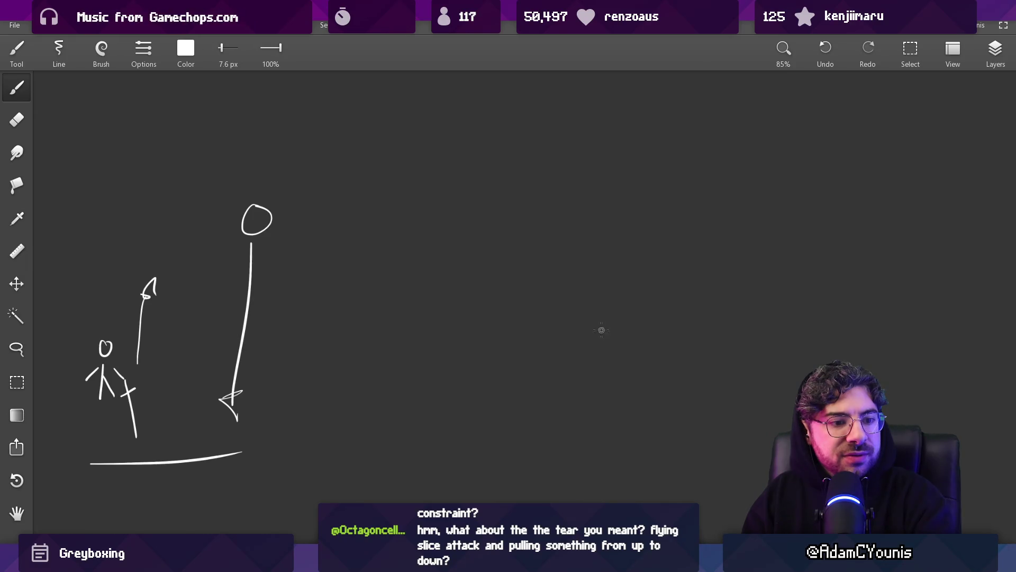
# - Draw a rising pillar stroke with a loop on top, undoing a stray downward stroke beside it
pyautogui.moveTo(614, 421)
pyautogui.mouseDown()
pyautogui.moveTo(612, 313)
pyautogui.moveTo(617, 335)
pyautogui.mouseUp()
pyautogui.moveTo(541, 282); pyautogui.dragTo(552, 352)
pyautogui.hotkey('ctrl', 'z')
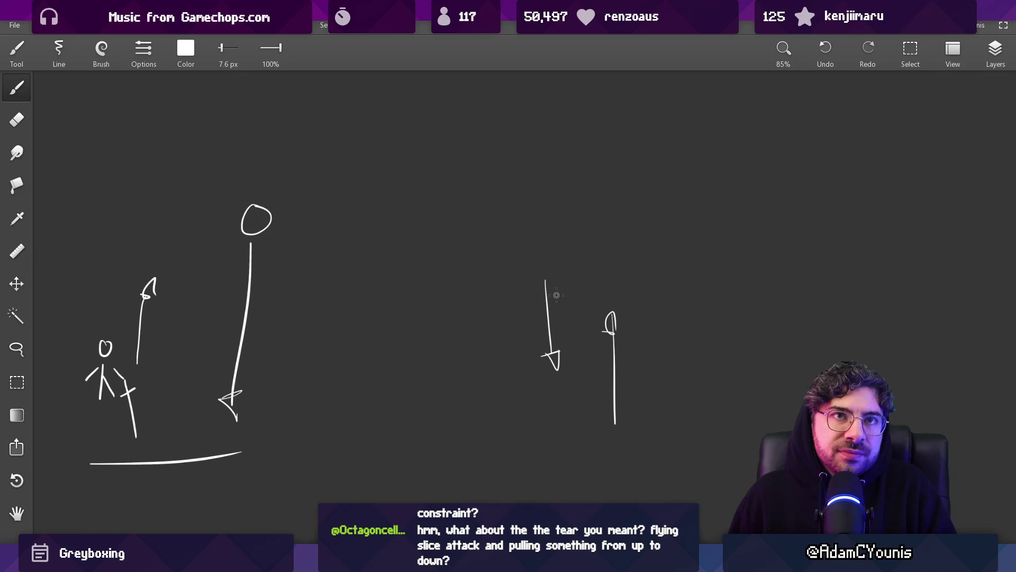
# - Draw a long horizontal line across the top with U-shaped loops hanging from it, then recentre on the Entropy sketch
pyautogui.moveTo(650, 260); pyautogui.dragTo(500, 261)
pyautogui.moveTo(476, 212); pyautogui.dragTo(730, 204)
pyautogui.moveTo(538, 220)
pyautogui.mouseDown()
pyautogui.moveTo(635, 212)
pyautogui.moveTo(551, 213)
pyautogui.moveTo(593, 208)
pyautogui.moveTo(646, 220)
pyautogui.moveTo(730, 204)
pyautogui.mouseUp()
pyautogui.hotkey('ctrl', 'z')
pyautogui.hotkey('ctrl', 'z')
pyautogui.moveTo(552, 303); pyautogui.dragTo(588, 252)
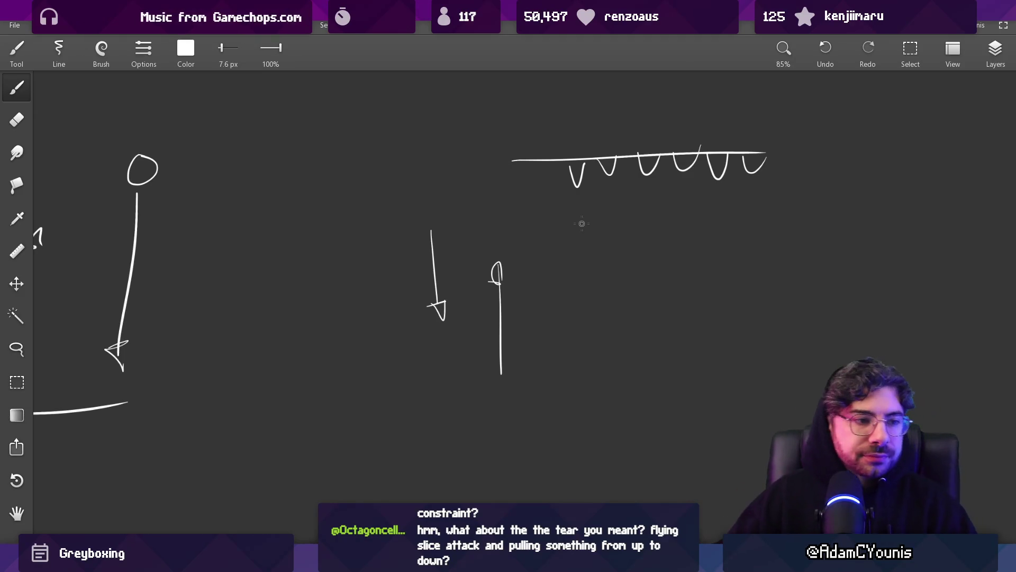
pyautogui.moveTo(406, 199); pyautogui.dragTo(565, 213)
pyautogui.scroll(-3, 565, 212)
pyautogui.moveTo(540, 265)
pyautogui.mouseDown()
pyautogui.moveTo(624, 284)
pyautogui.moveTo(435, 291)
pyautogui.moveTo(519, 220)
pyautogui.mouseUp()
pyautogui.moveTo(300, 370); pyautogui.dragTo(310, 370)
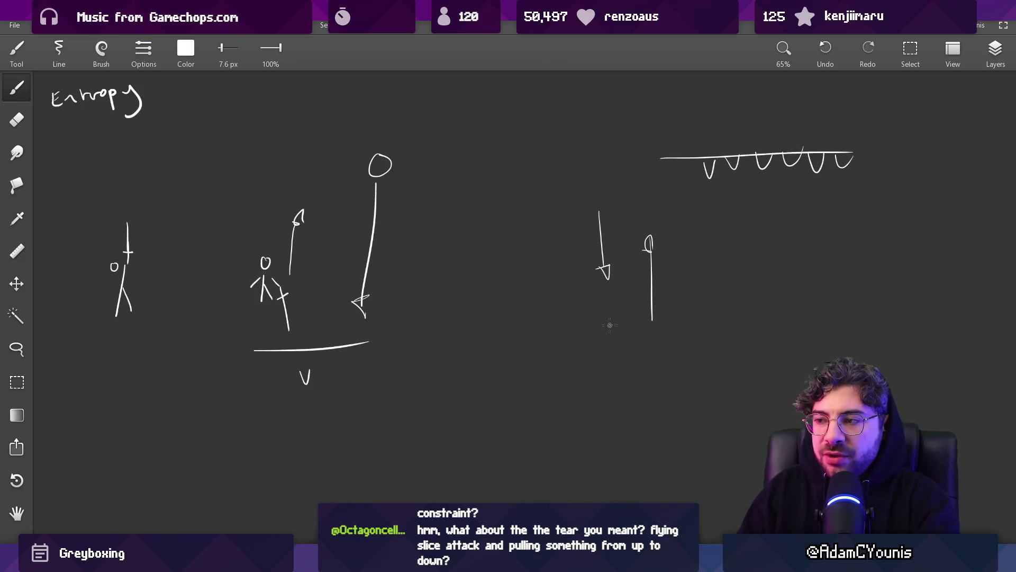
pyautogui.moveTo(629, 332); pyautogui.dragTo(641, 335)
pyautogui.hotkey('ctrl', 'z')
pyautogui.hotkey('ctrl', 'z')
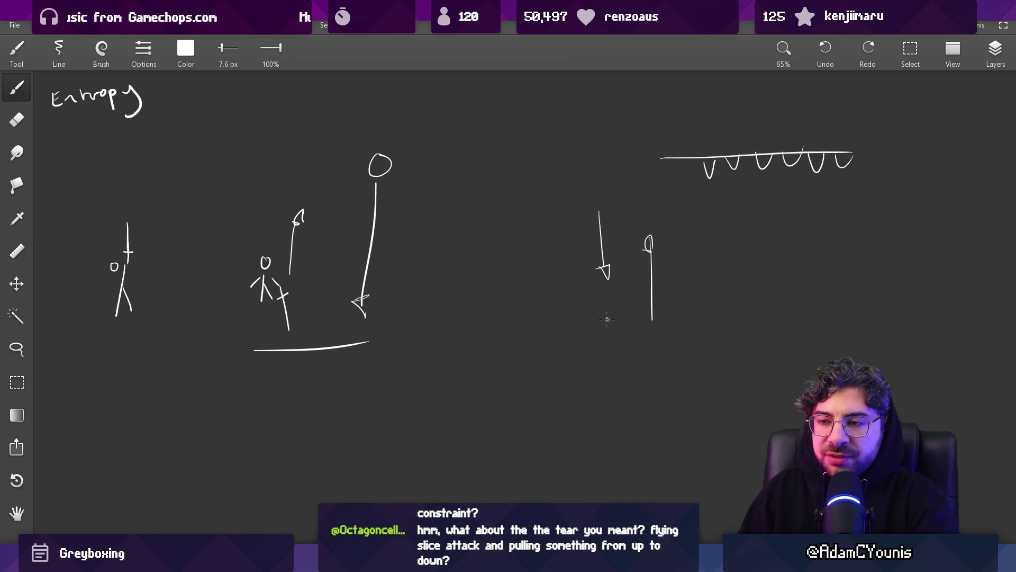
pyautogui.hotkey('ctrl', 'shift', 'z')
pyautogui.hotkey('ctrl', 'shift', 'z')
pyautogui.hotkey('ctrl', 'z')
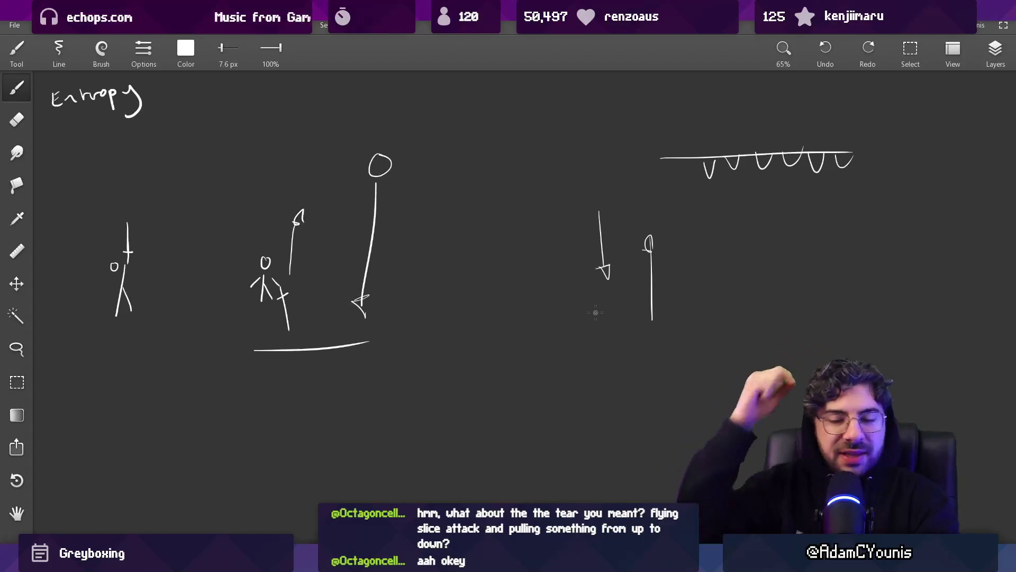
pyautogui.moveTo(266, 372)
pyautogui.mouseDown()
pyautogui.moveTo(283, 385)
pyautogui.moveTo(331, 375)
pyautogui.mouseUp()
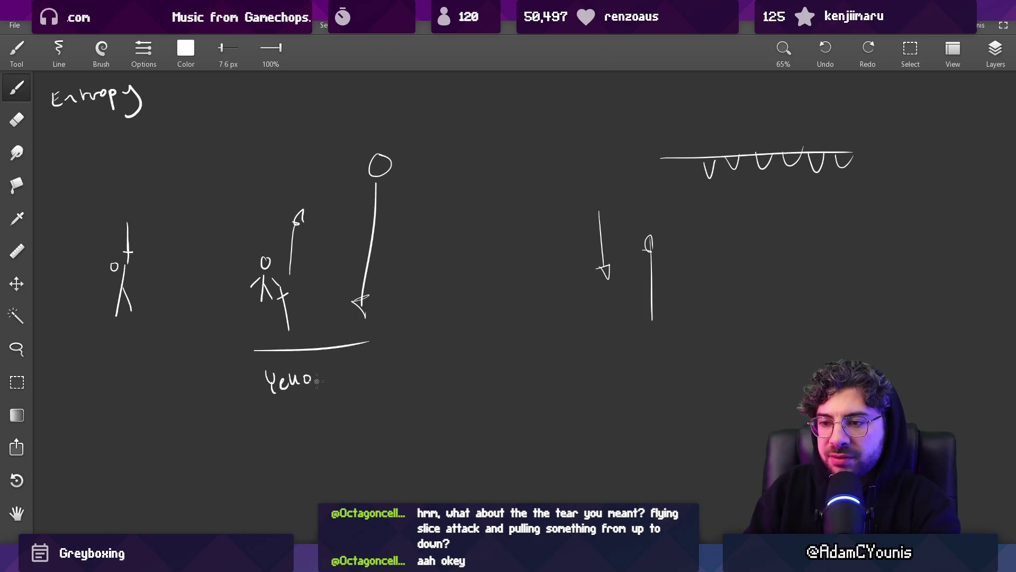
pyautogui.hscroll(-2, 332, 343)
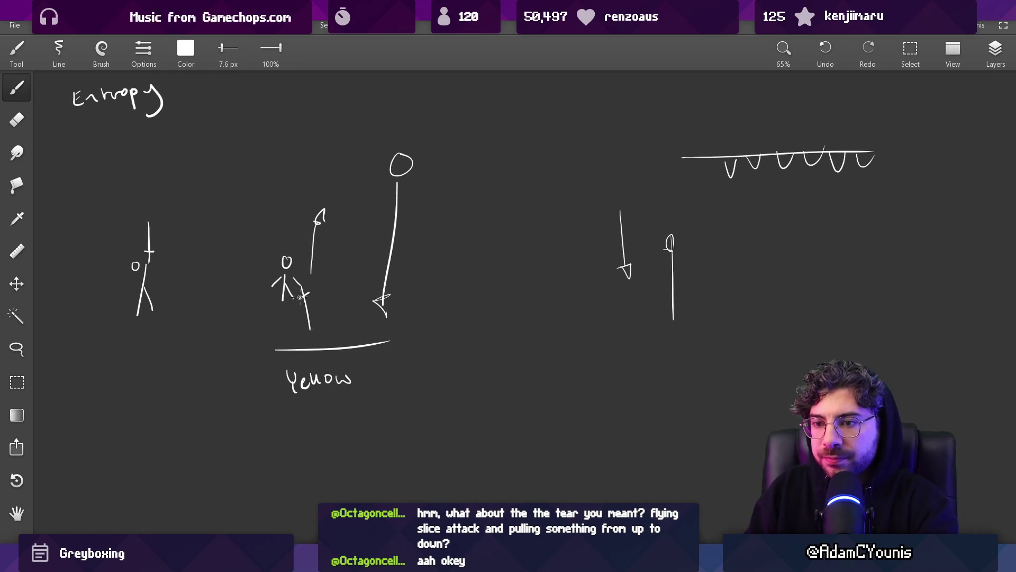
pyautogui.scroll(-4, 339, 328)
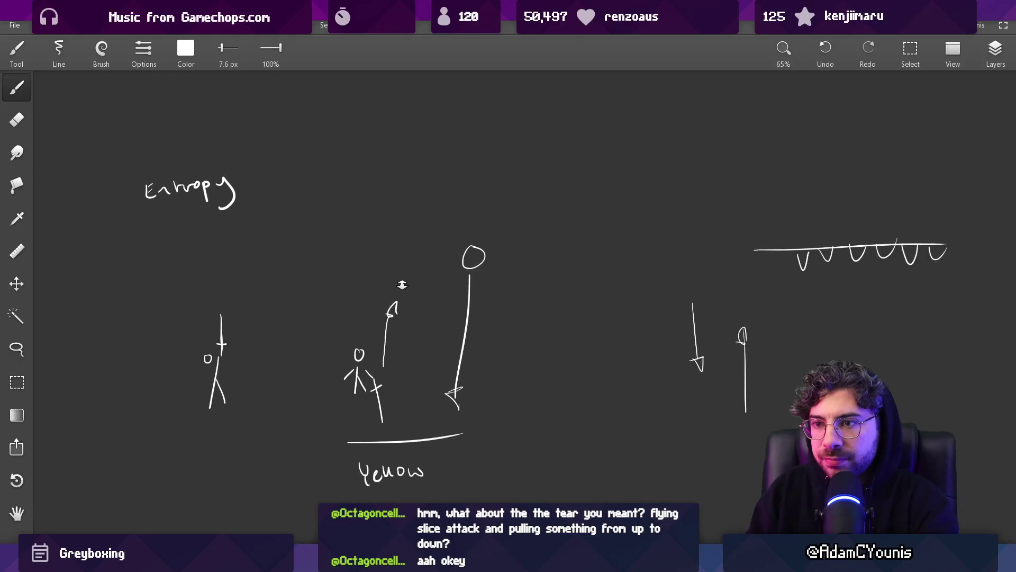
pyautogui.scroll(4, 372, 359)
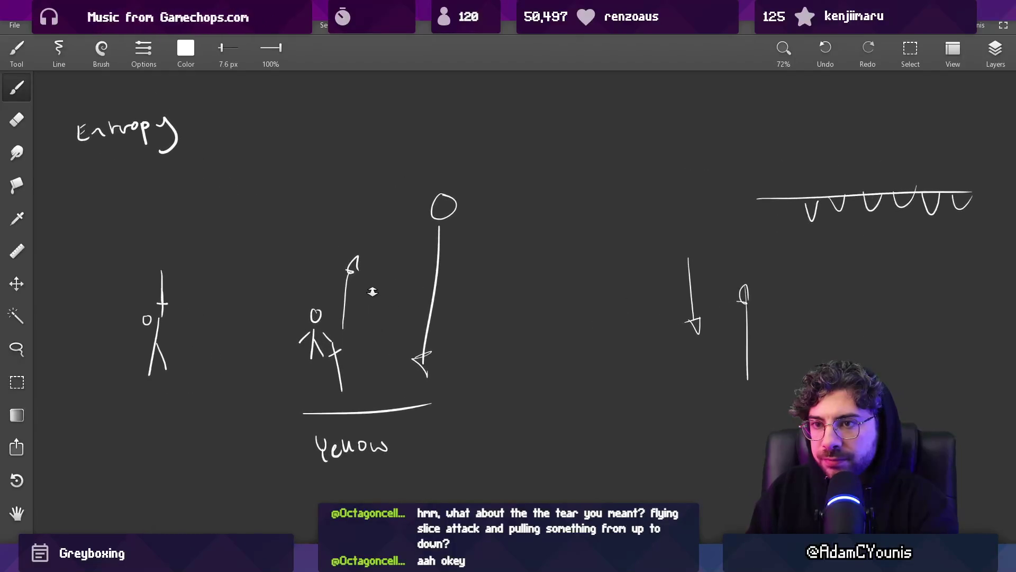
pyautogui.hotkey('ctrl', 'z')
pyautogui.hotkey('ctrl', 'z')
pyautogui.hotkey('ctrl', 'z')
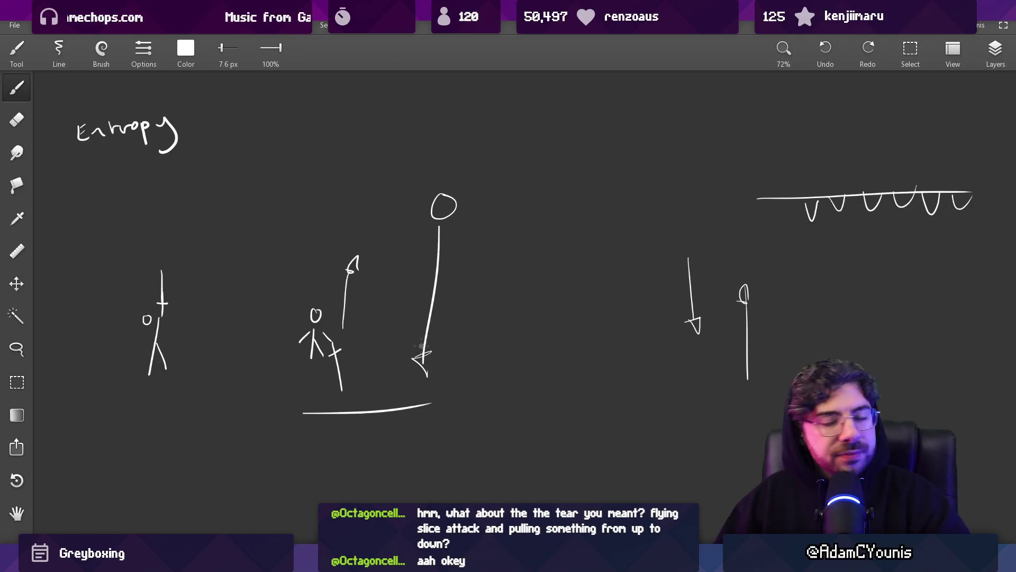
pyautogui.scroll(-5, 497, 347)
pyautogui.scroll(-2, 498, 347)
pyautogui.hscroll(-10, 635, 334)
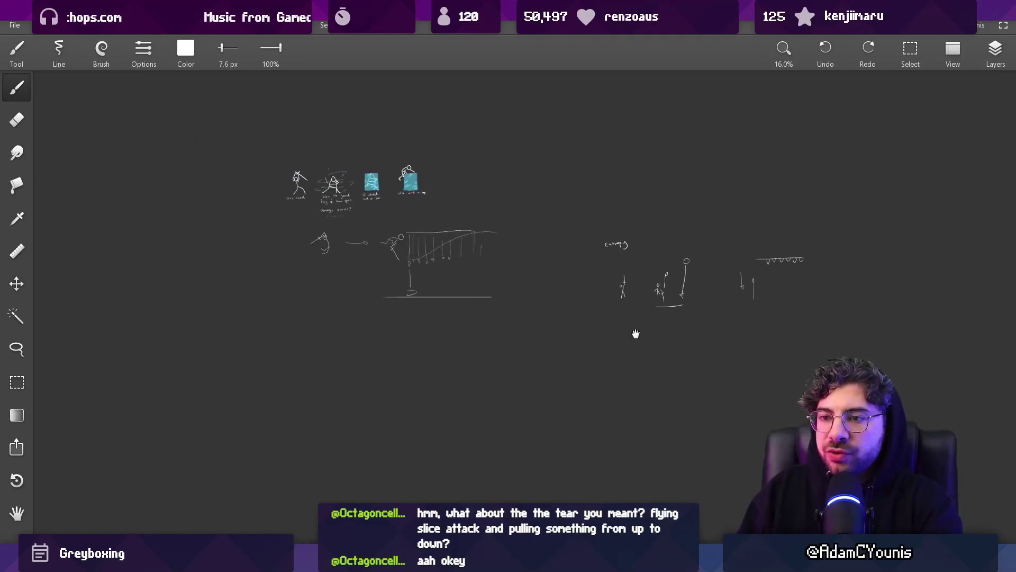
# - Zoom the canvas out and back in to reach an empty stretch
pyautogui.scroll(-5, 398, 324)
pyautogui.scroll(3, 408, 295)
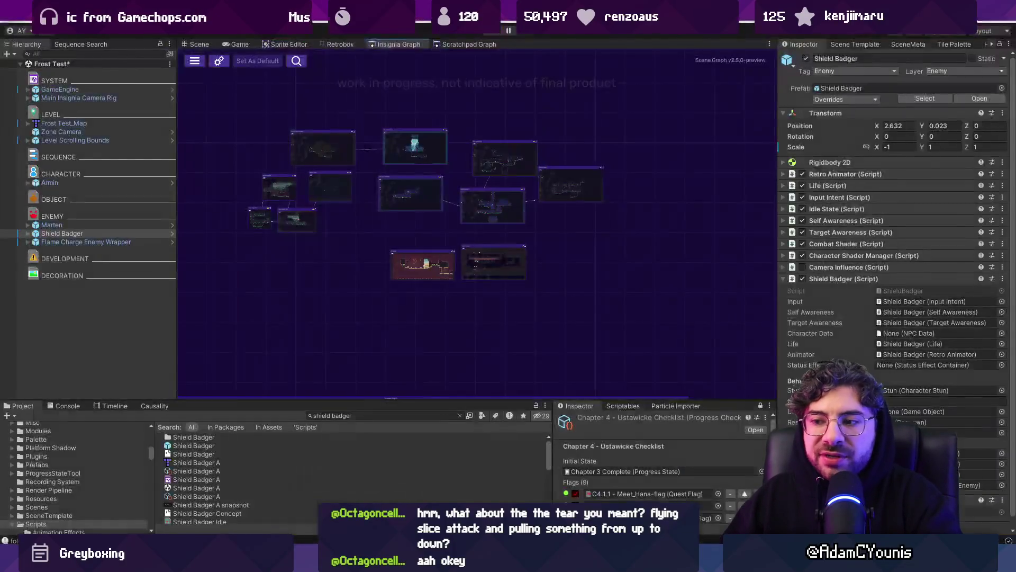
# - Zoom into the Insignia Graph room nodes and open the Wind Tunnel room scene
pyautogui.scroll(10, 456, 179)
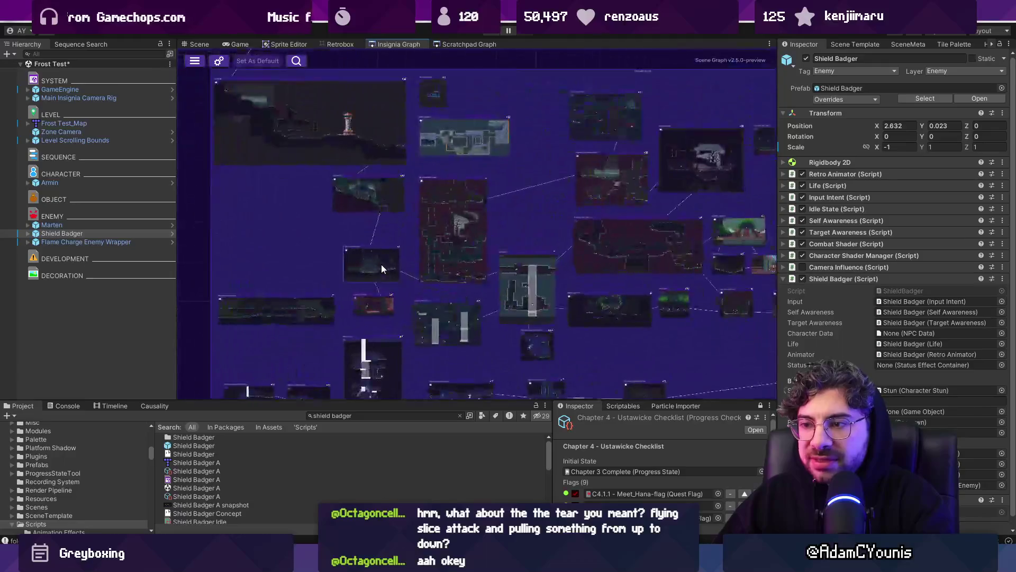
pyautogui.doubleClick(521, 233)
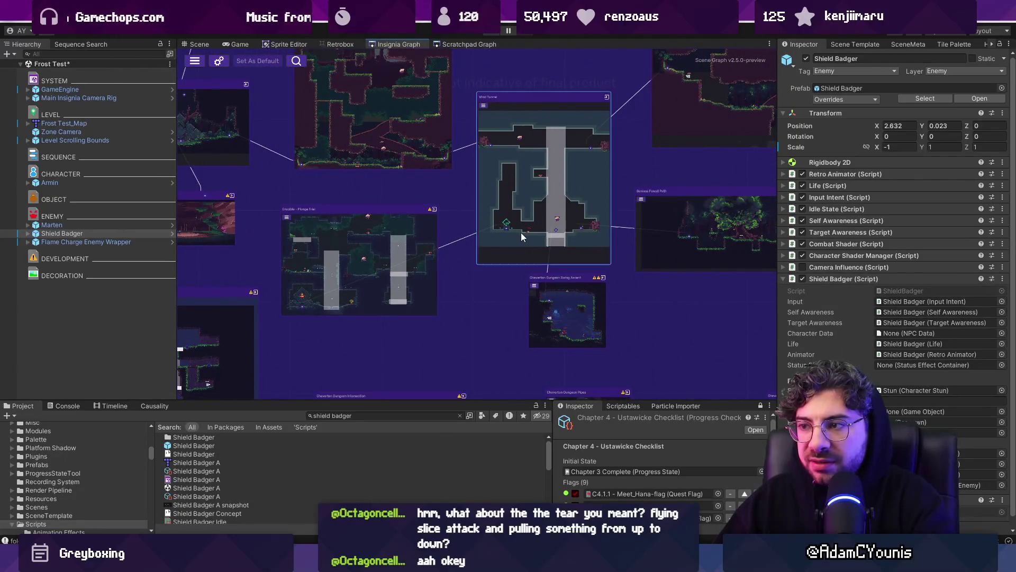
# - Save the modified scenes, play-test the Wind Tunnel room, then stop and return to Figma
pyautogui.click(496, 300)
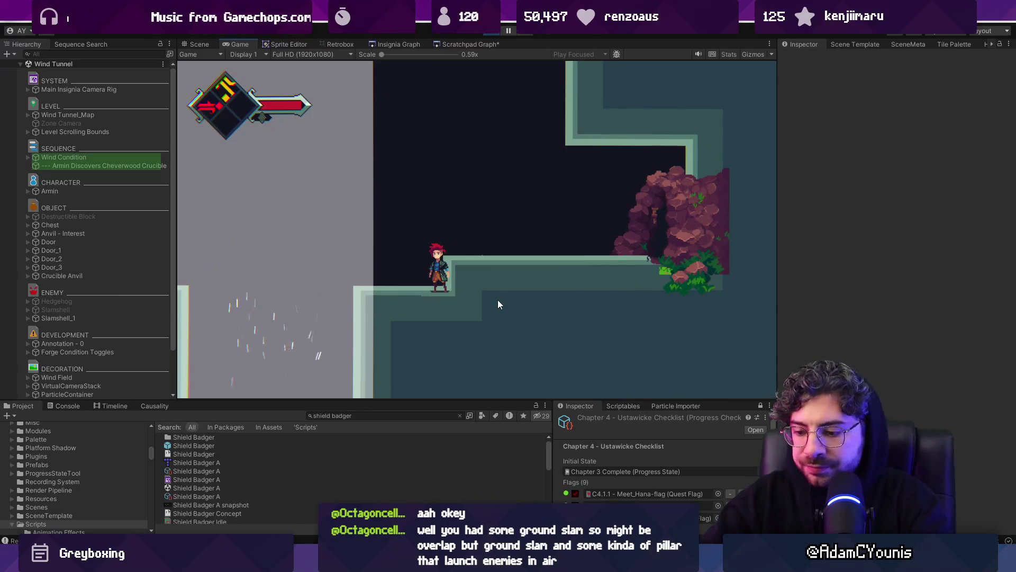
pyautogui.hotkey('ctrl', 'p')
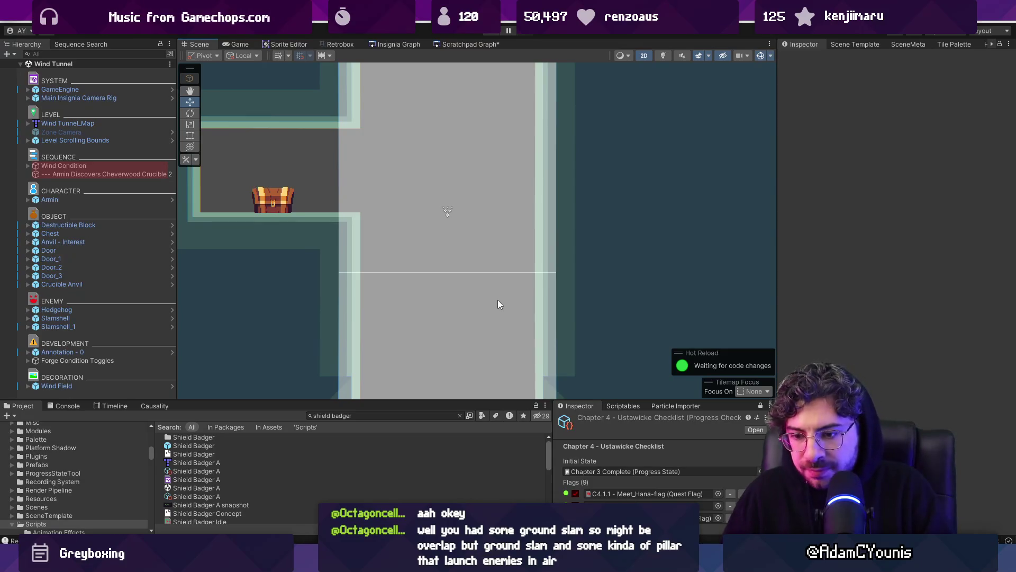
pyautogui.hotkey('alt', 'Tab')
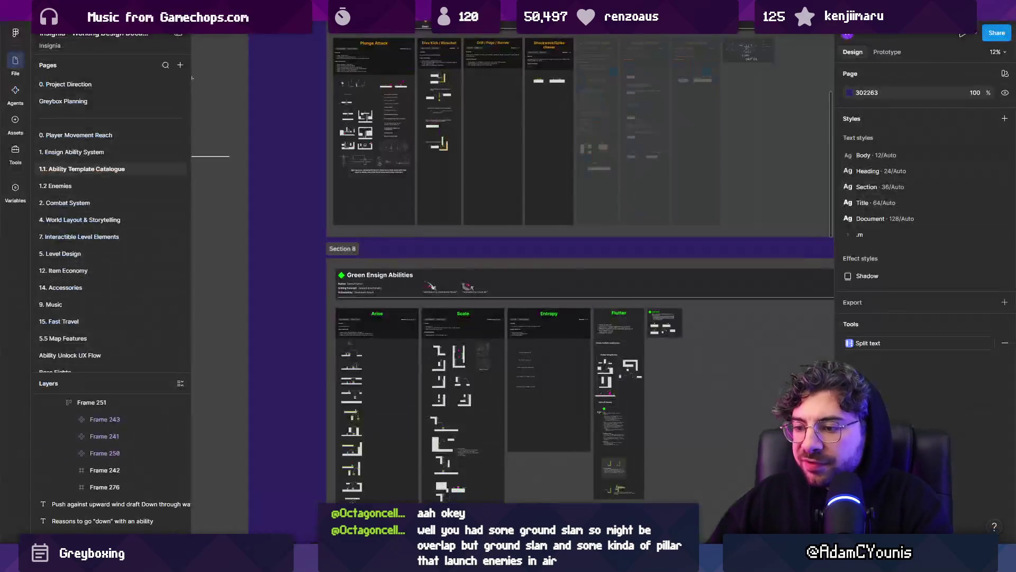
# - Zoom to Section 7's Strike the ground frame, pull back to Abilities By Chapter, then return to sketching
pyautogui.scroll(5, 532, 324)
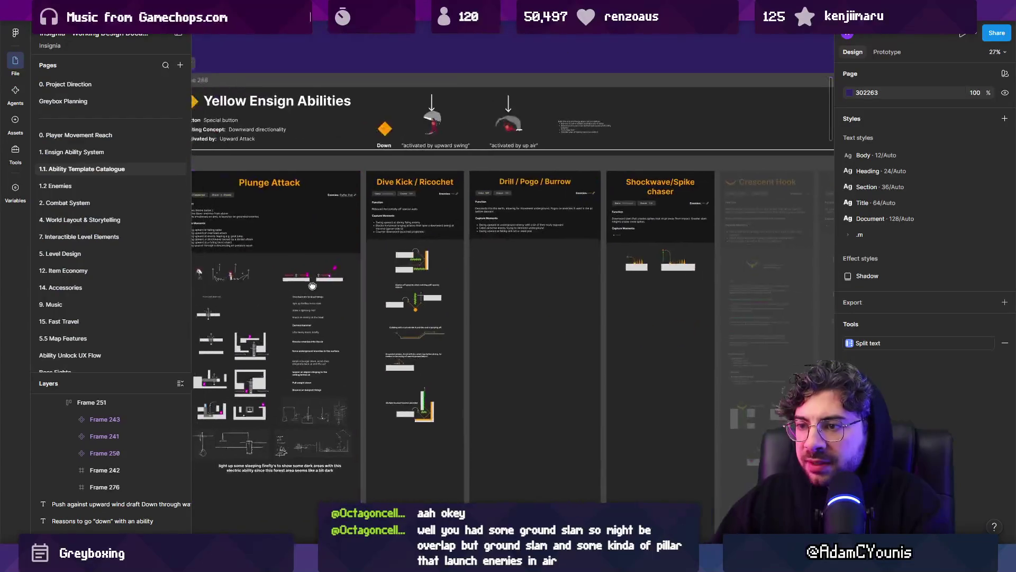
pyautogui.scroll(-2, 403, 280)
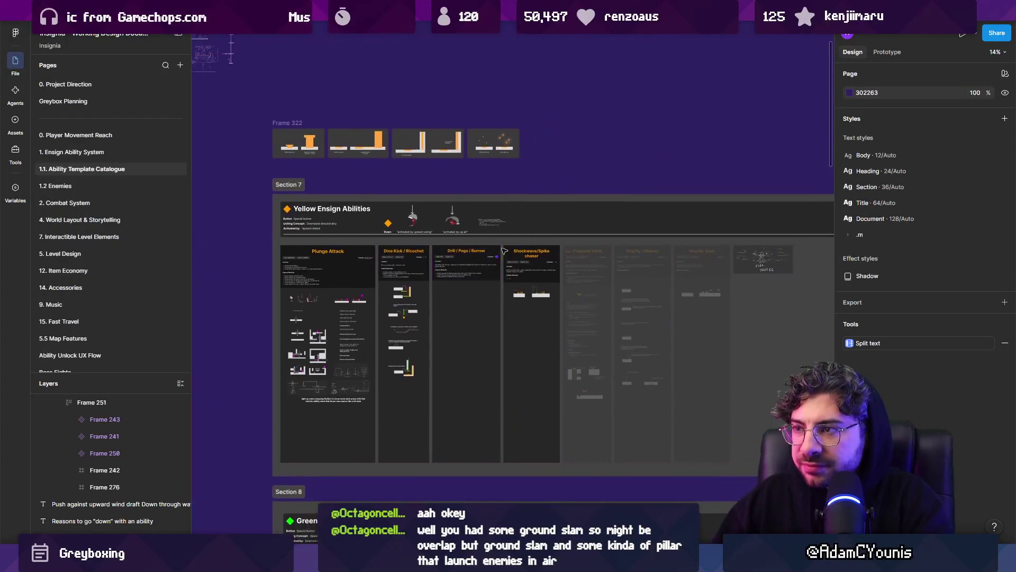
pyautogui.scroll(5, 265, 137)
pyautogui.scroll(5, 265, 138)
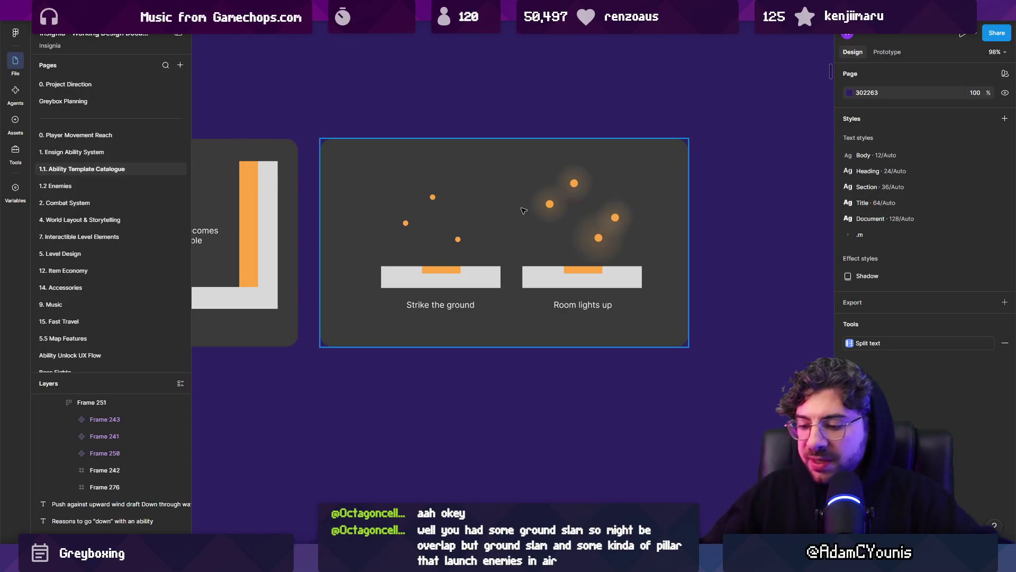
pyautogui.press('z')
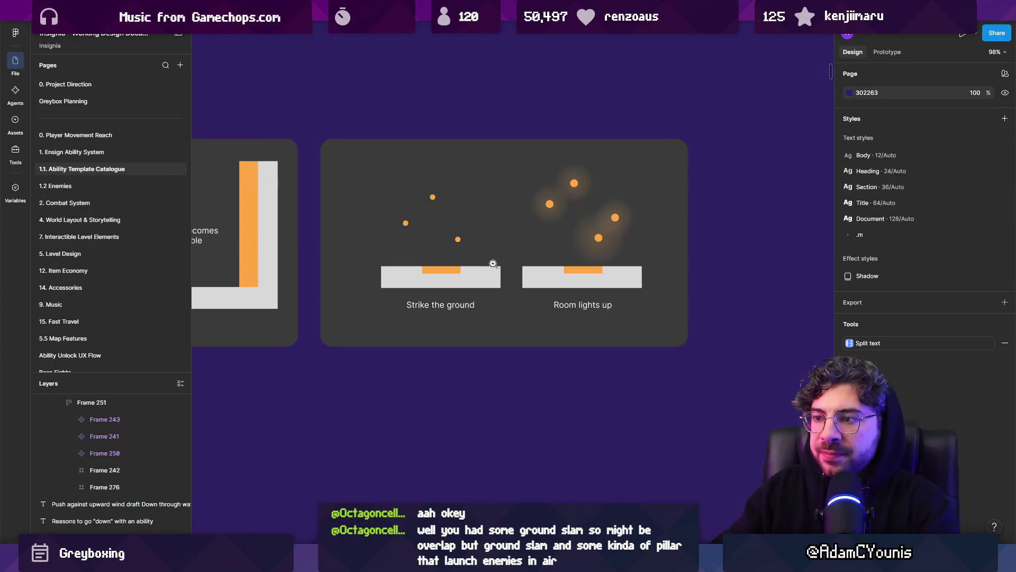
pyautogui.scroll(-5, 529, 228)
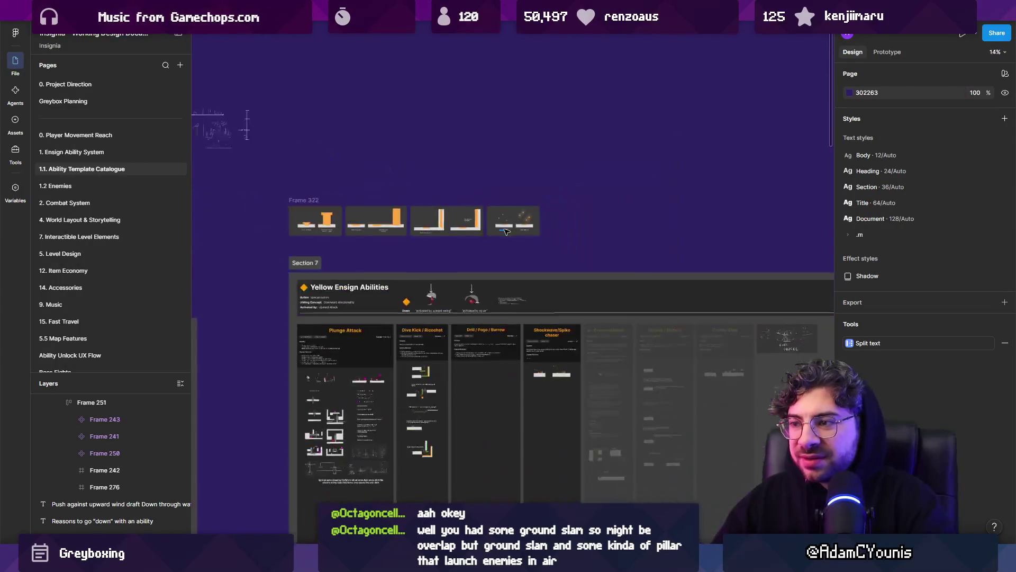
pyautogui.scroll(-5, 509, 248)
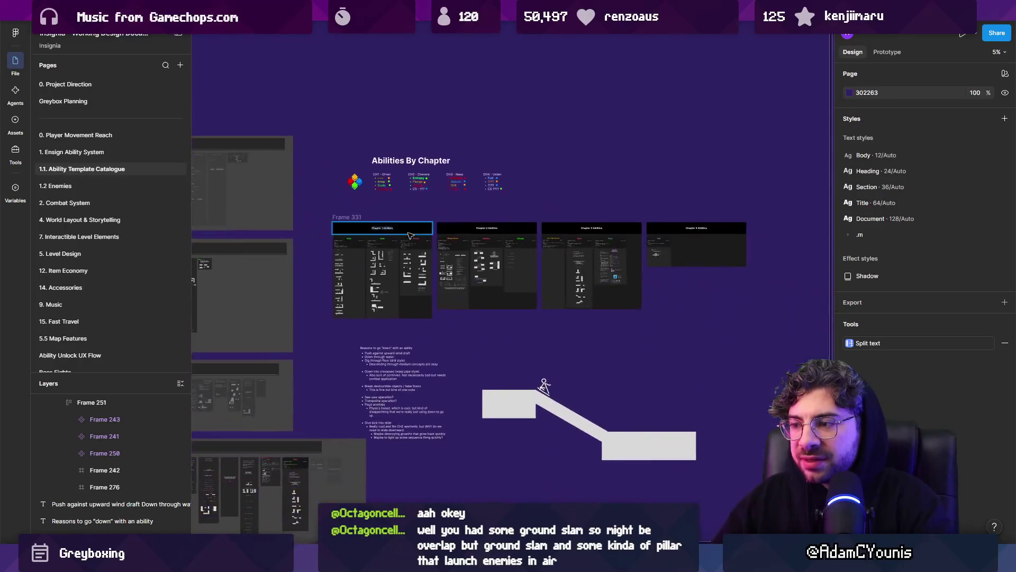
pyautogui.moveTo(523, 362); pyautogui.dragTo(518, 328)
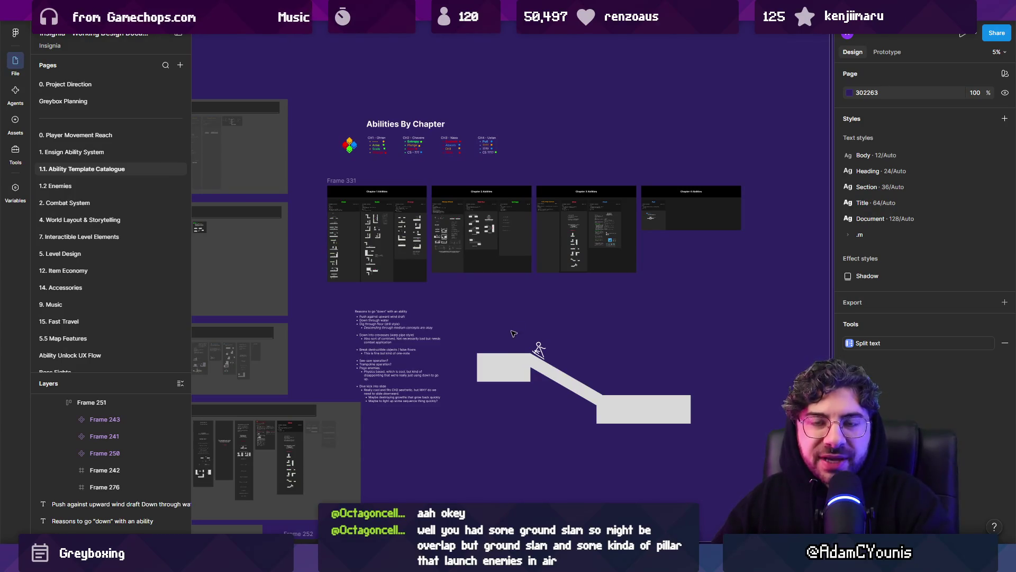
pyautogui.hotkey('alt', 'Tab')
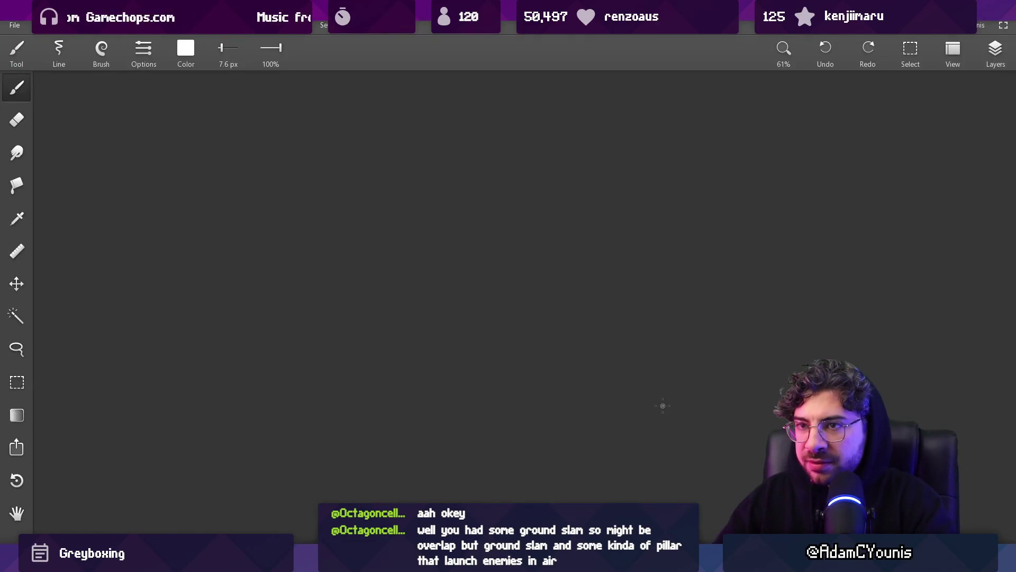
# - Select the left stick figure and move it right and down beneath the sword sketch
pyautogui.scroll(-5, 660, 406)
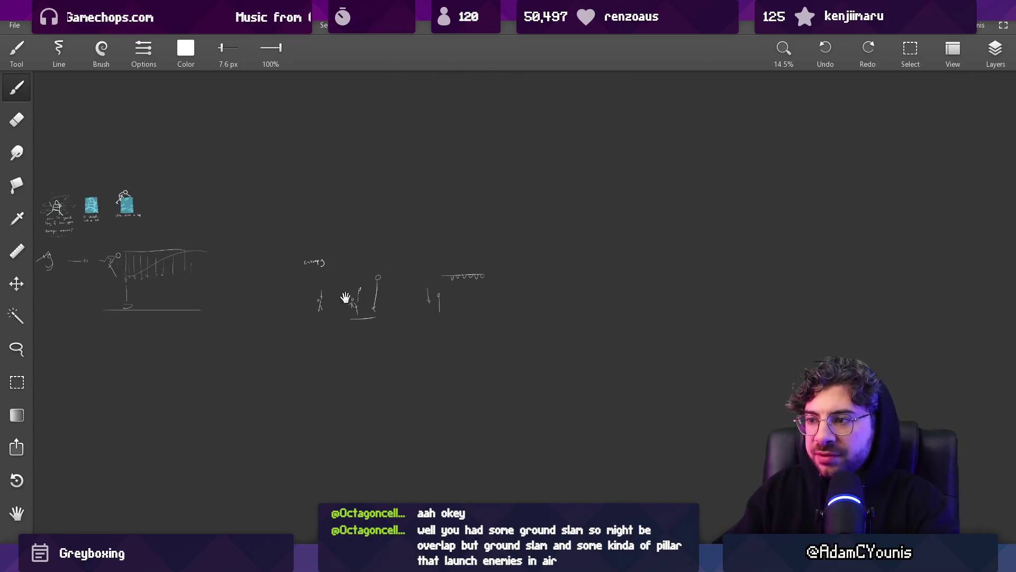
pyautogui.scroll(3, 345, 297)
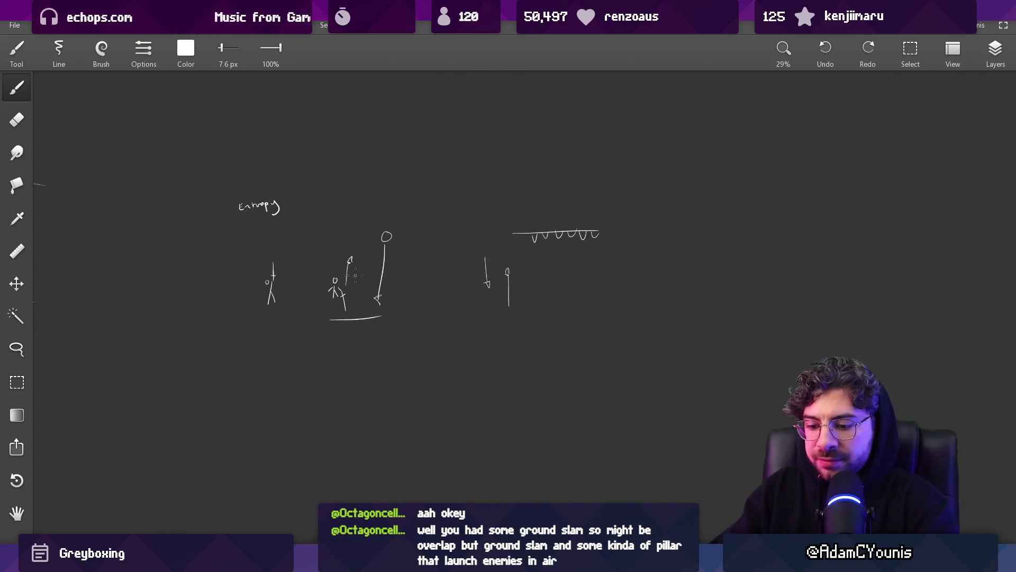
pyautogui.press('m')
pyautogui.moveTo(255, 239); pyautogui.dragTo(297, 324)
pyautogui.moveTo(273, 275)
pyautogui.mouseDown()
pyautogui.moveTo(696, 377)
pyautogui.moveTo(479, 350)
pyautogui.mouseUp()
pyautogui.scroll(4, 479, 349)
pyautogui.press('Escape')
# - With the brush, draw a vertical line through the scattered marks after undoing false starts
pyautogui.press('b')
pyautogui.moveTo(467, 149)
pyautogui.mouseDown()
pyautogui.moveTo(451, 202)
pyautogui.moveTo(461, 283)
pyautogui.moveTo(427, 340)
pyautogui.moveTo(450, 369)
pyautogui.mouseUp()
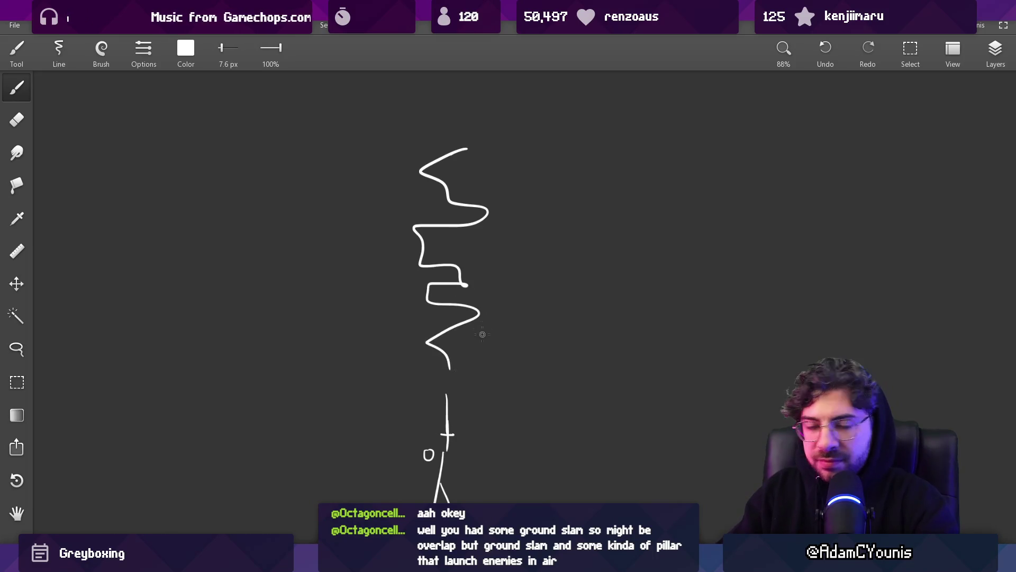
pyautogui.scroll(-2, 458, 242)
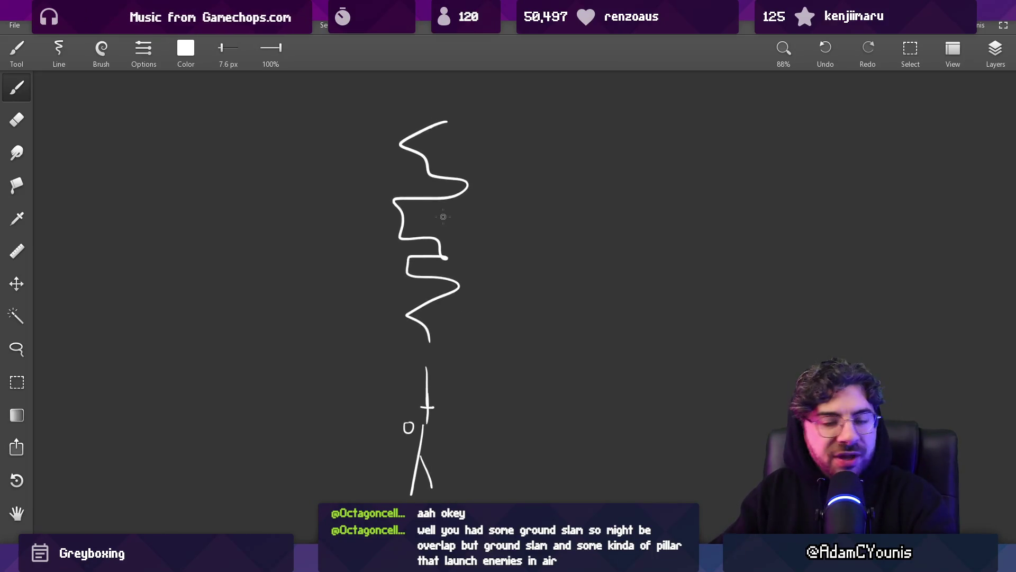
pyautogui.hotkey('ctrl', 'z')
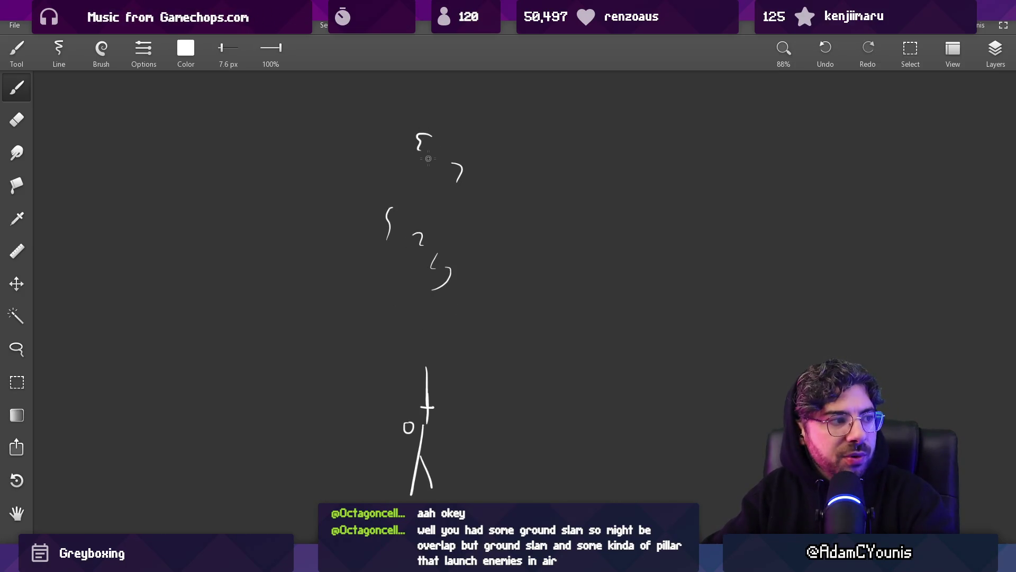
pyautogui.moveTo(428, 115); pyautogui.dragTo(423, 362)
pyautogui.hotkey('ctrl', 'z')
pyautogui.moveTo(419, 100); pyautogui.dragTo(424, 297)
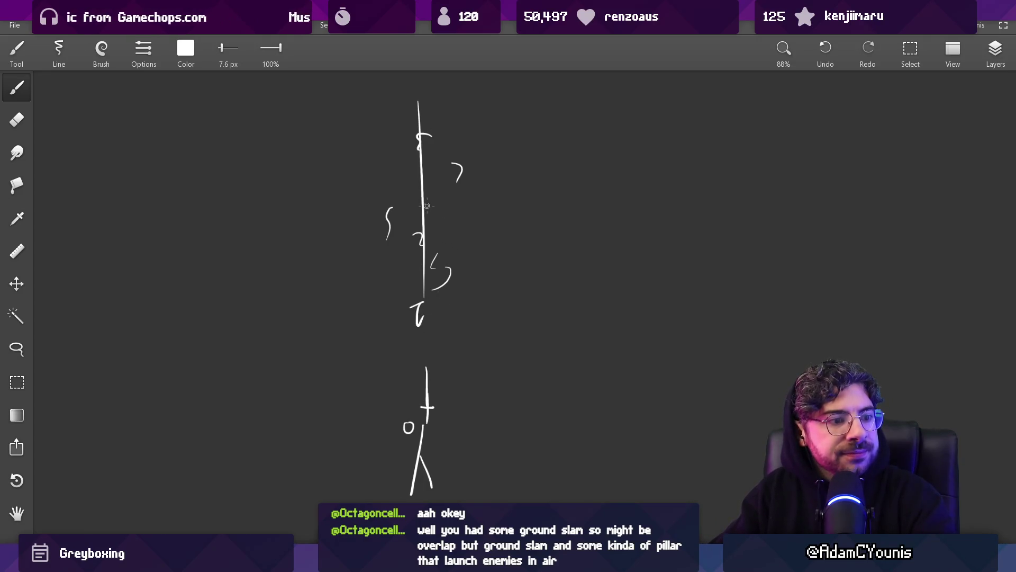
# - Try diagonal strokes across the figure and a line right of the sword, undoing them all
pyautogui.moveTo(261, 155); pyautogui.dragTo(522, 273)
pyautogui.hotkey('ctrl', 'z')
pyautogui.moveTo(368, 114); pyautogui.dragTo(360, 270)
pyautogui.hotkey('ctrl', 'z')
pyautogui.moveTo(429, 103); pyautogui.dragTo(365, 185)
pyautogui.moveTo(453, 119); pyautogui.dragTo(392, 212)
pyautogui.moveTo(458, 179); pyautogui.dragTo(392, 276)
pyautogui.moveTo(474, 220); pyautogui.dragTo(407, 312)
pyautogui.hotkey('ctrl', 'z')
pyautogui.hotkey('ctrl', 'z')
pyautogui.hotkey('ctrl', 'z')
pyautogui.moveTo(506, 135); pyautogui.dragTo(509, 269)
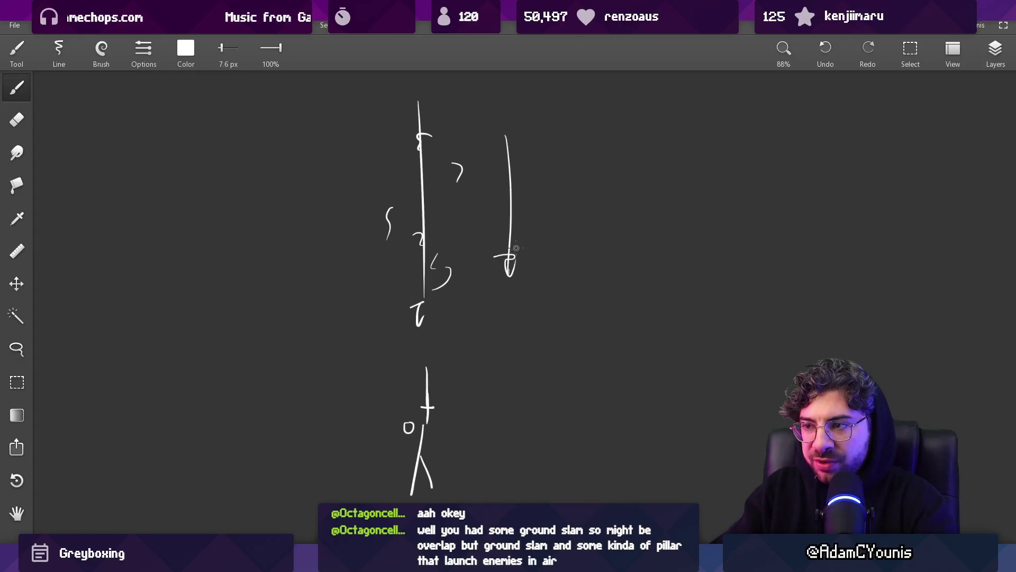
pyautogui.hotkey('ctrl', 'z')
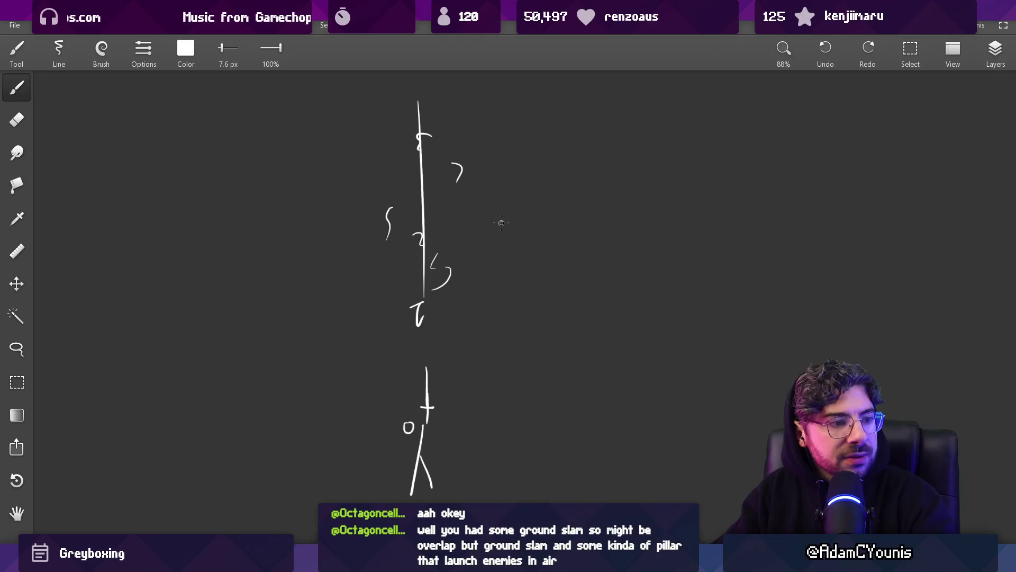
pyautogui.moveTo(446, 324); pyautogui.dragTo(442, 311)
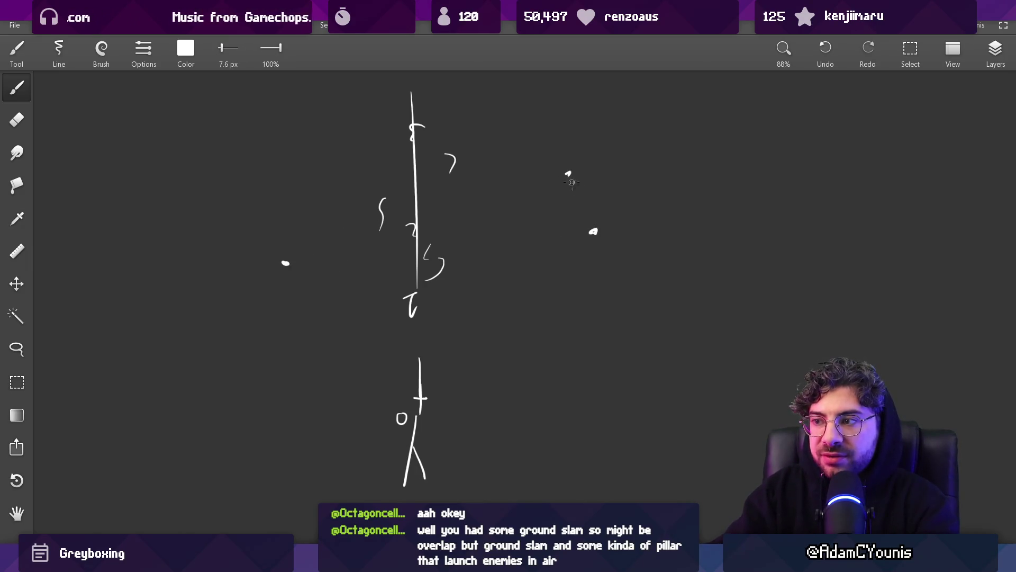
# - Enlarge the brush and dab dots and a small curl around the sword
pyautogui.hotkey('ctrl', 'z')
pyautogui.click(301, 259)
pyautogui.click(580, 265)
pyautogui.click(678, 186)
pyautogui.click(306, 144)
pyautogui.click(178, 310)
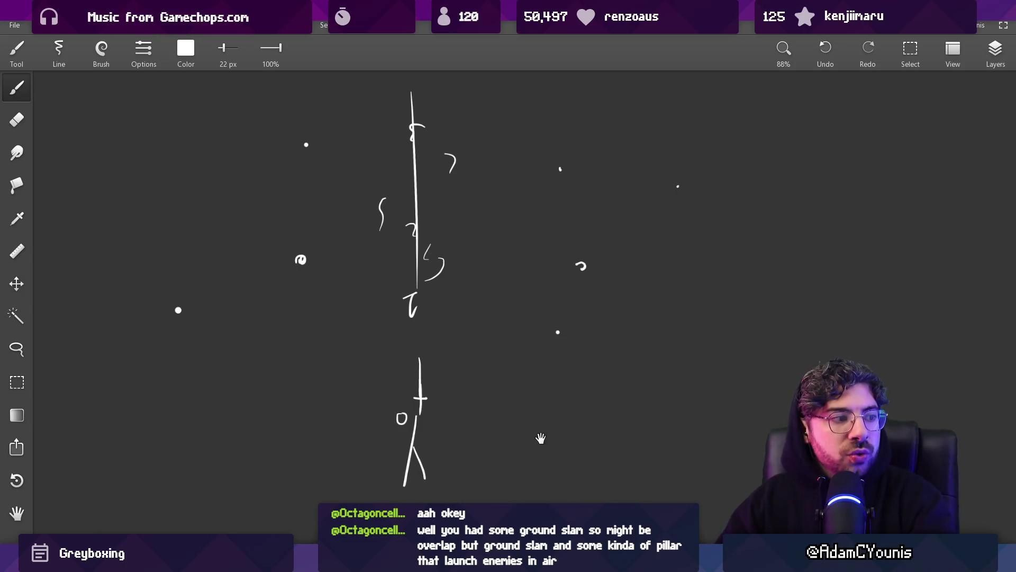
# - With a thin brush, draw a straight ground line under the lower figure, a box around it, and a long wavy trail
pyautogui.moveTo(541, 439); pyautogui.dragTo(563, 324)
pyautogui.press('[')
pyautogui.press('[')
pyautogui.press('[')
pyautogui.moveTo(407, 316)
pyautogui.mouseDown()
pyautogui.moveTo(465, 294)
pyautogui.moveTo(408, 360)
pyautogui.mouseUp()
pyautogui.hotkey('ctrl', 'z')
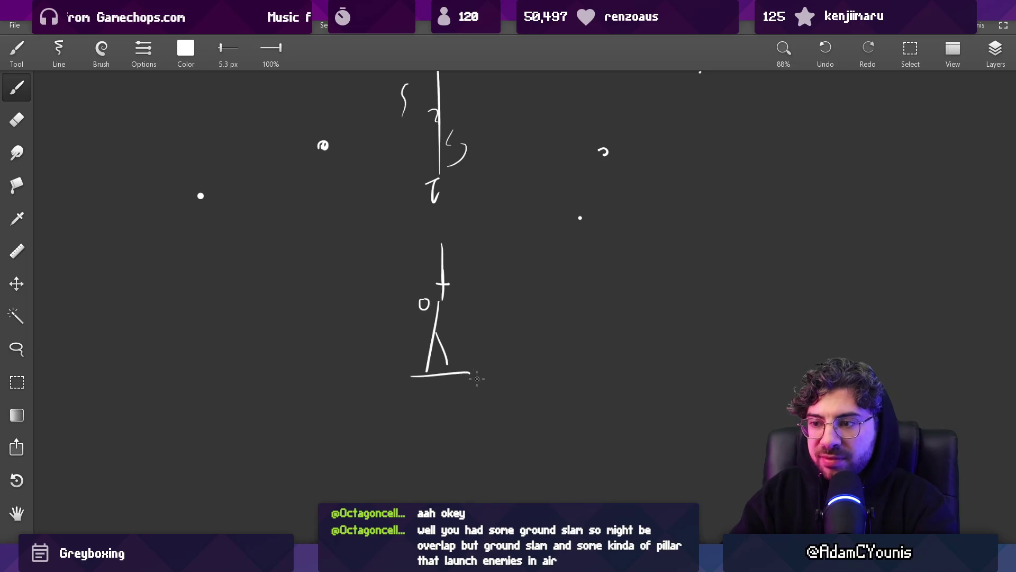
pyautogui.hotkey('ctrl', 'z')
pyautogui.moveTo(493, 376); pyautogui.dragTo(404, 383)
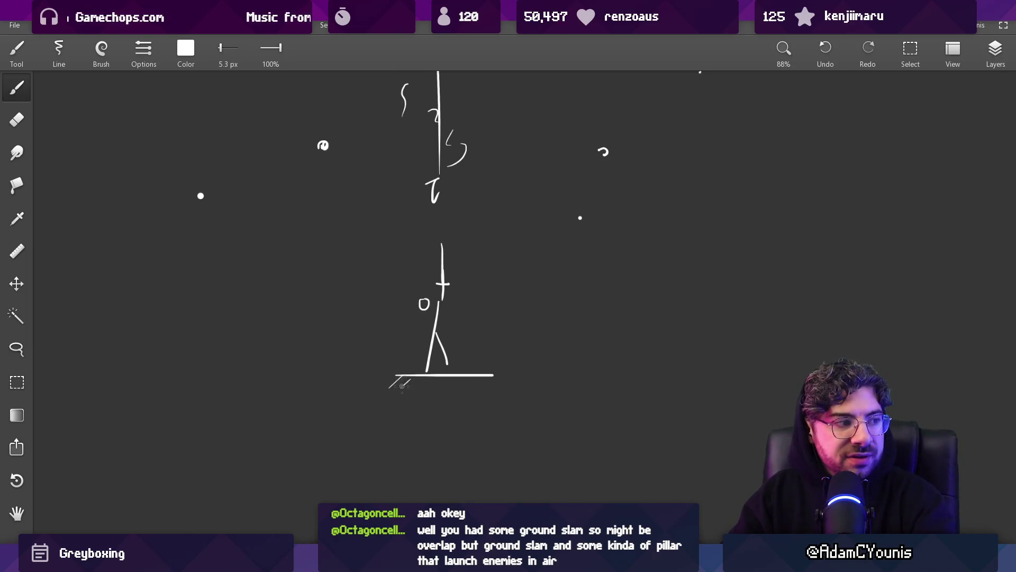
pyautogui.scroll(-3, 489, 384)
pyautogui.moveTo(404, 358); pyautogui.dragTo(483, 356)
pyautogui.moveTo(444, 390)
pyautogui.mouseDown()
pyautogui.moveTo(683, 408)
pyautogui.moveTo(687, 368)
pyautogui.mouseUp()
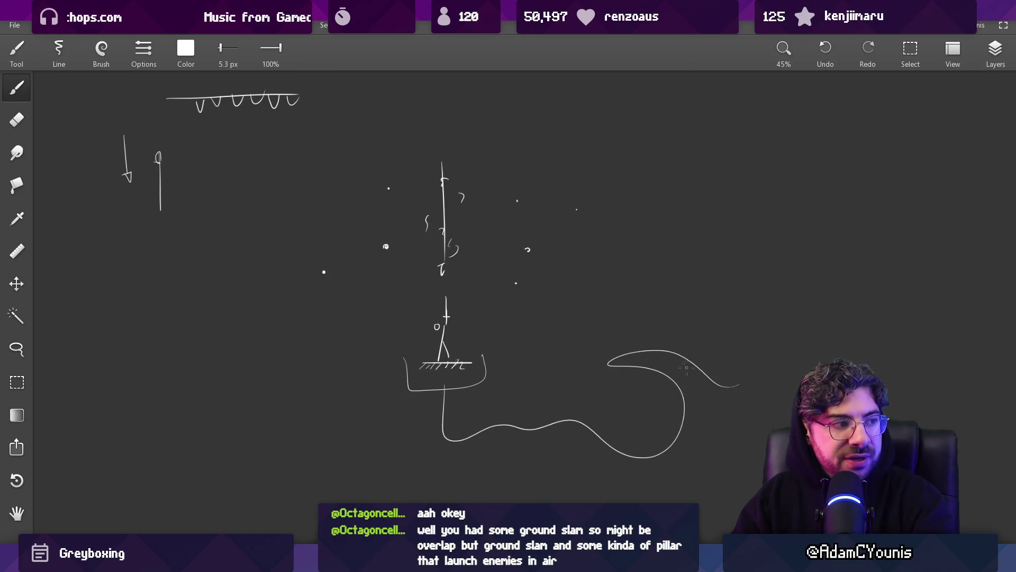
# - Draw a new vertical sword stroke flanked by the left and right walls of a pillar
pyautogui.moveTo(648, 561)
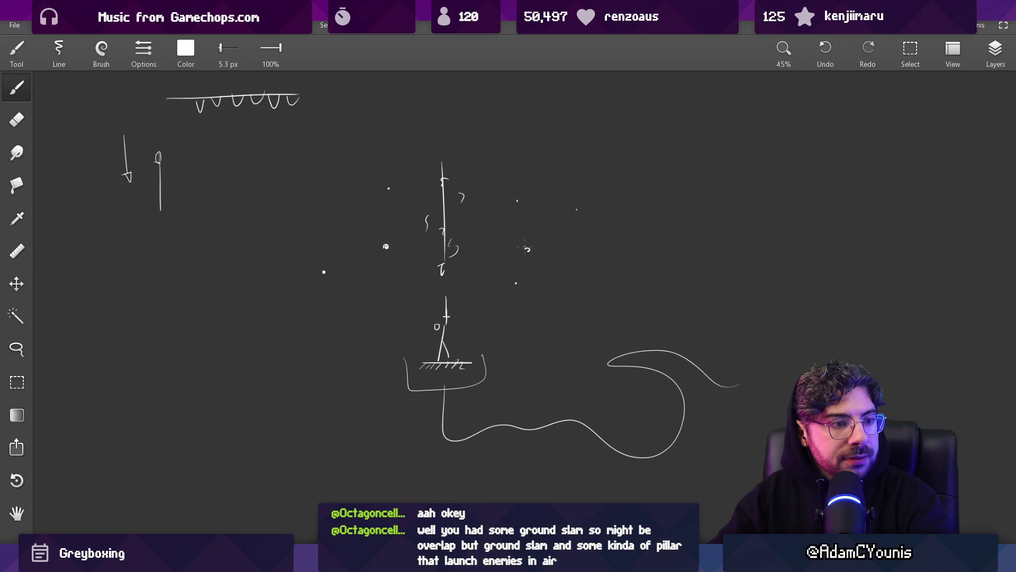
pyautogui.scroll(5, 497, 300)
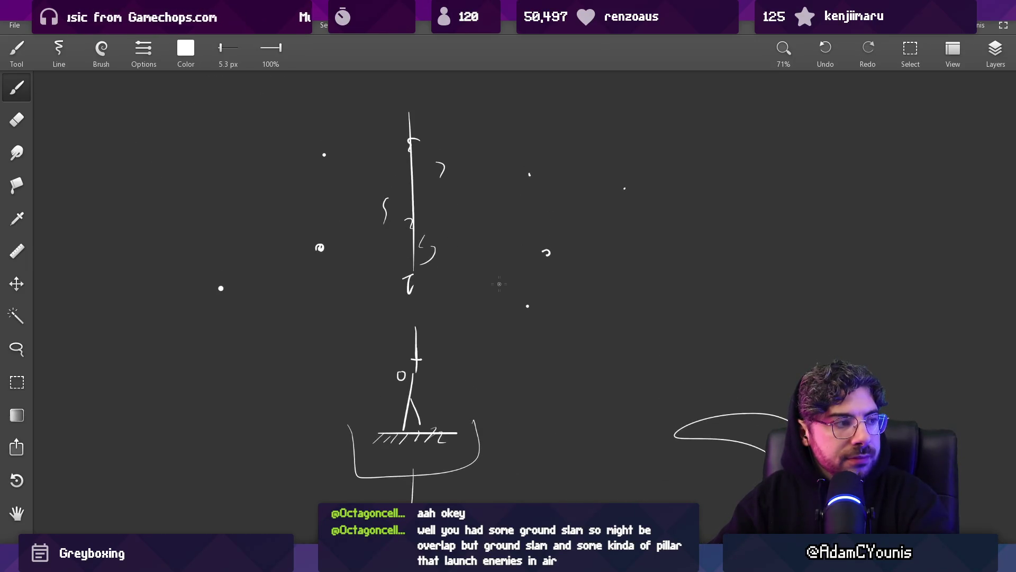
pyautogui.scroll(-3, 499, 284)
pyautogui.moveTo(499, 284); pyautogui.dragTo(475, 270)
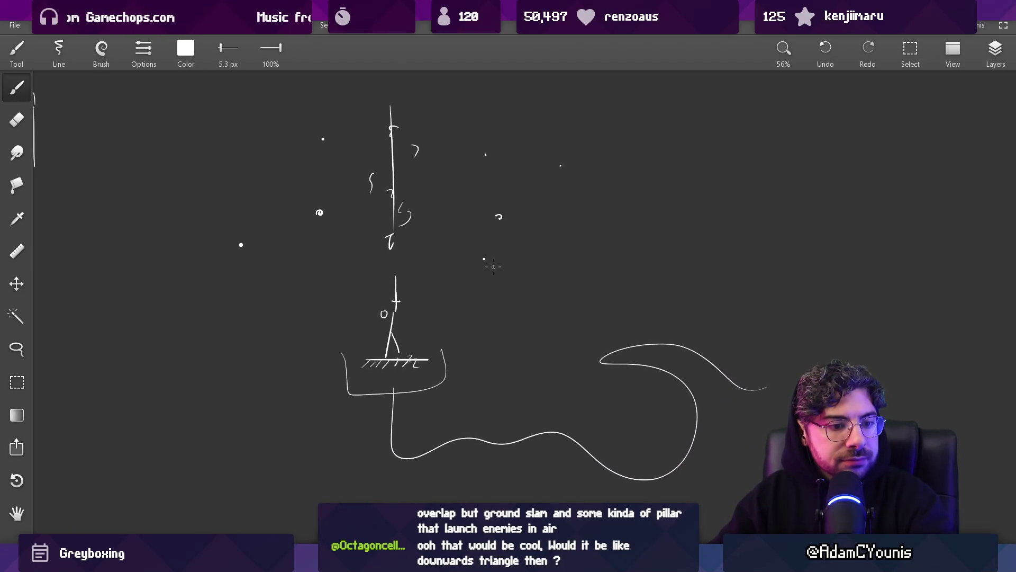
pyautogui.moveTo(499, 272)
pyautogui.mouseDown()
pyautogui.moveTo(518, 301)
pyautogui.moveTo(505, 308)
pyautogui.moveTo(348, 340)
pyautogui.mouseUp()
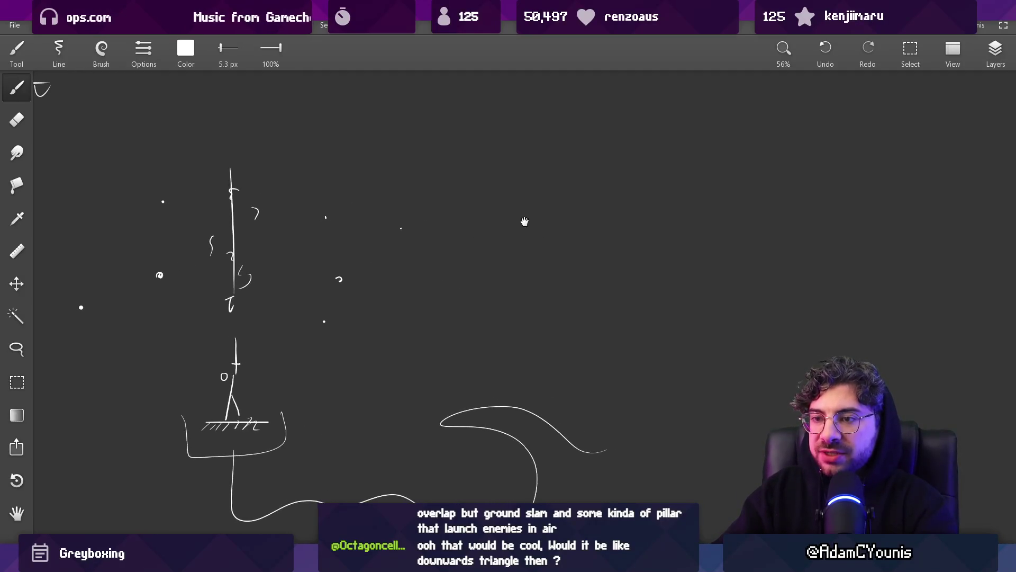
pyautogui.moveTo(511, 118)
pyautogui.mouseDown()
pyautogui.moveTo(511, 337)
pyautogui.moveTo(509, 234)
pyautogui.mouseUp()
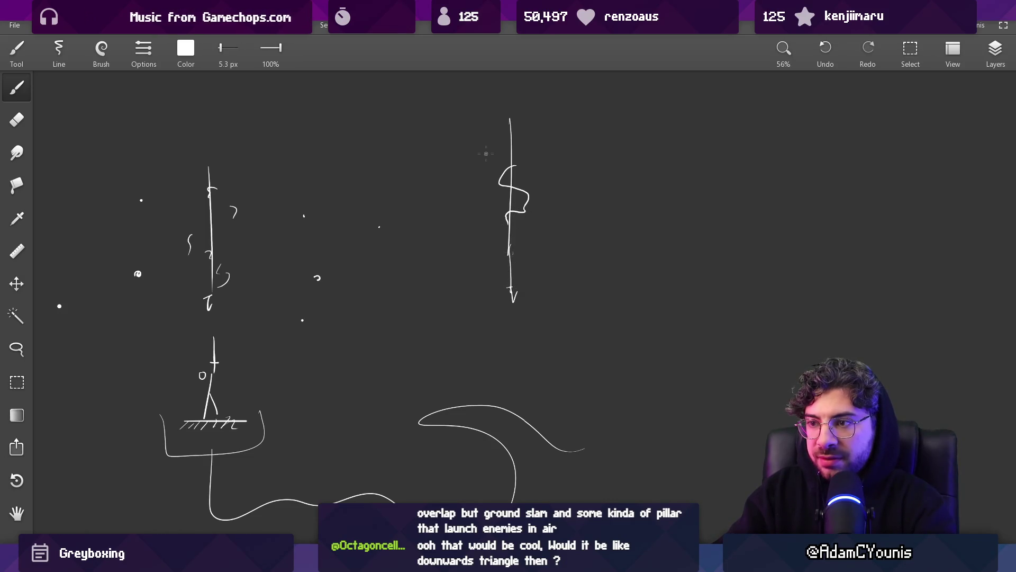
pyautogui.moveTo(478, 114); pyautogui.dragTo(478, 301)
pyautogui.moveTo(553, 110); pyautogui.dragTo(553, 303)
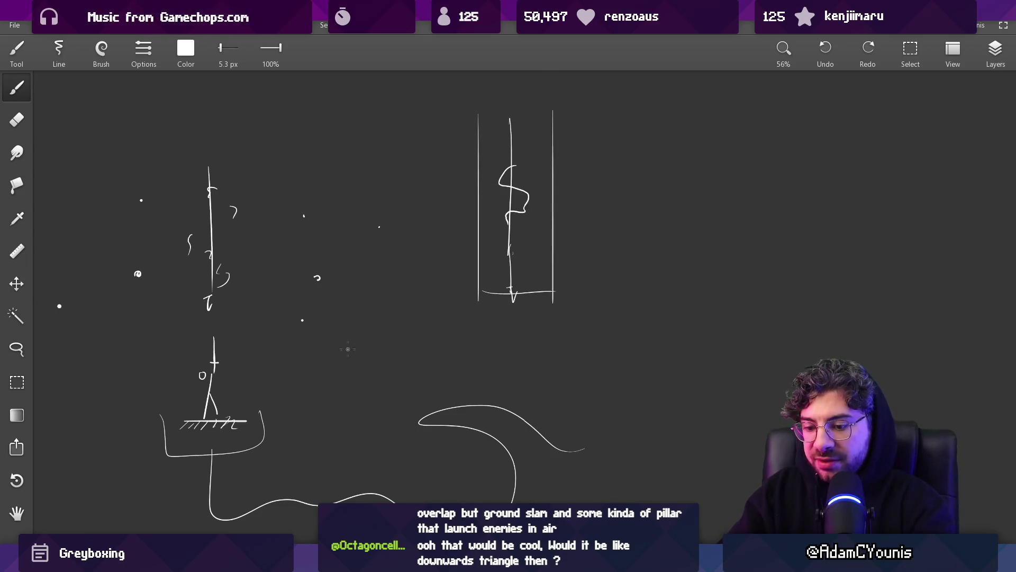
# - Rectangle-select the stick figure and place a copy beneath the pillar
pyautogui.press('m')
pyautogui.moveTo(181, 332)
pyautogui.mouseDown()
pyautogui.moveTo(246, 431)
pyautogui.moveTo(279, 408)
pyautogui.moveTo(511, 365)
pyautogui.moveTo(518, 379)
pyautogui.mouseUp()
pyautogui.press('Escape')
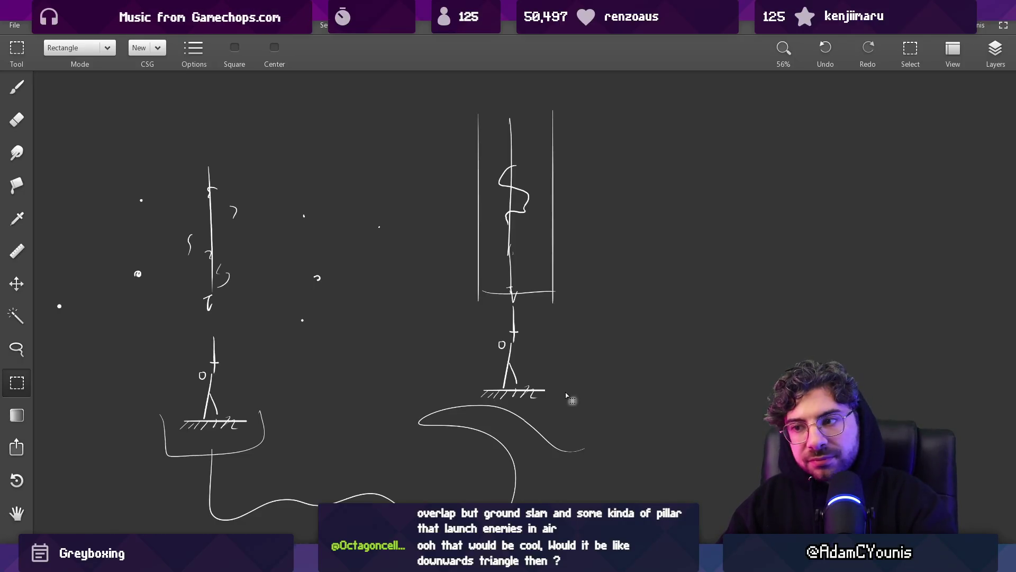
# - Shift the view of the sketches, then move over to the Unity editor
pyautogui.moveTo(666, 387); pyautogui.dragTo(650, 405)
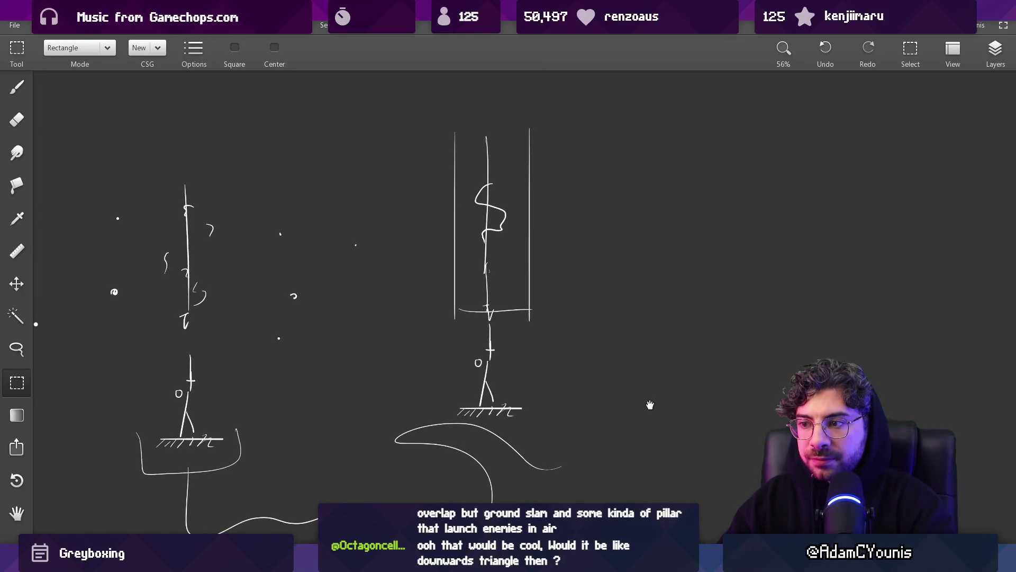
pyautogui.hotkey('alt', 'Tab')
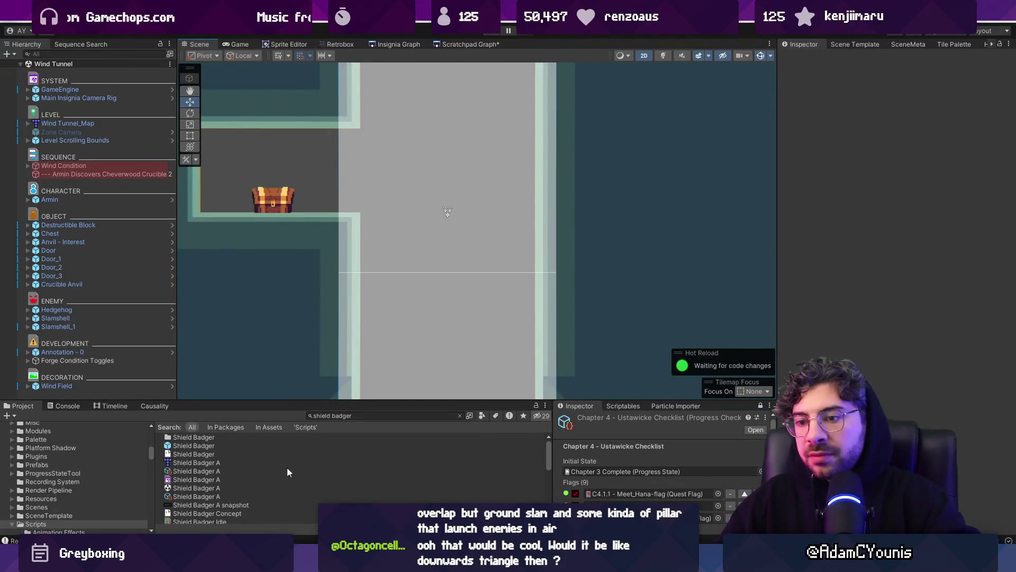
# - Enlarge the Project browser and search 'lightningupward thrust', trimming it to 'up thrust'
pyautogui.click(350, 396)
pyautogui.moveTo(348, 400); pyautogui.dragTo(347, 377)
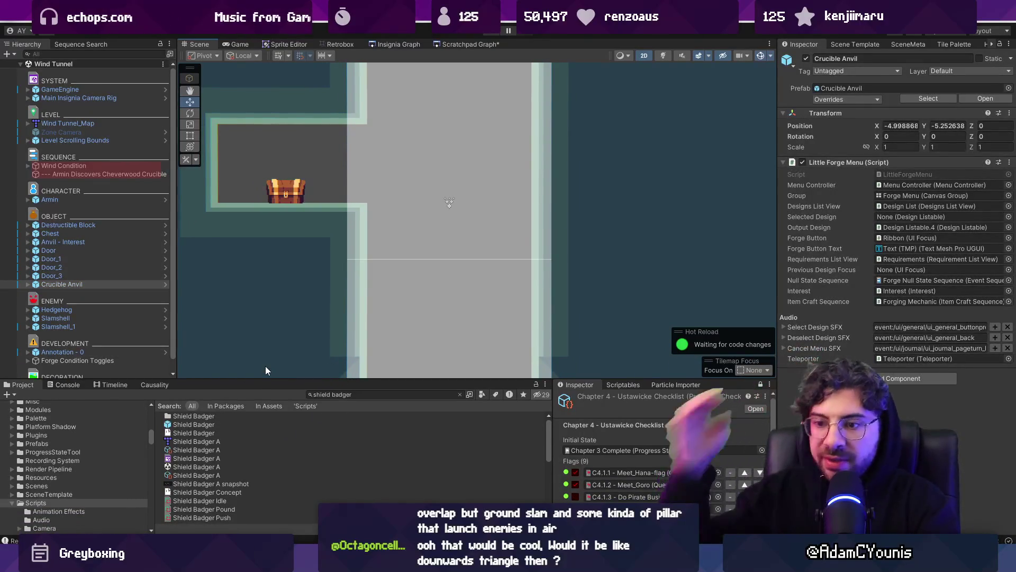
pyautogui.click(379, 392)
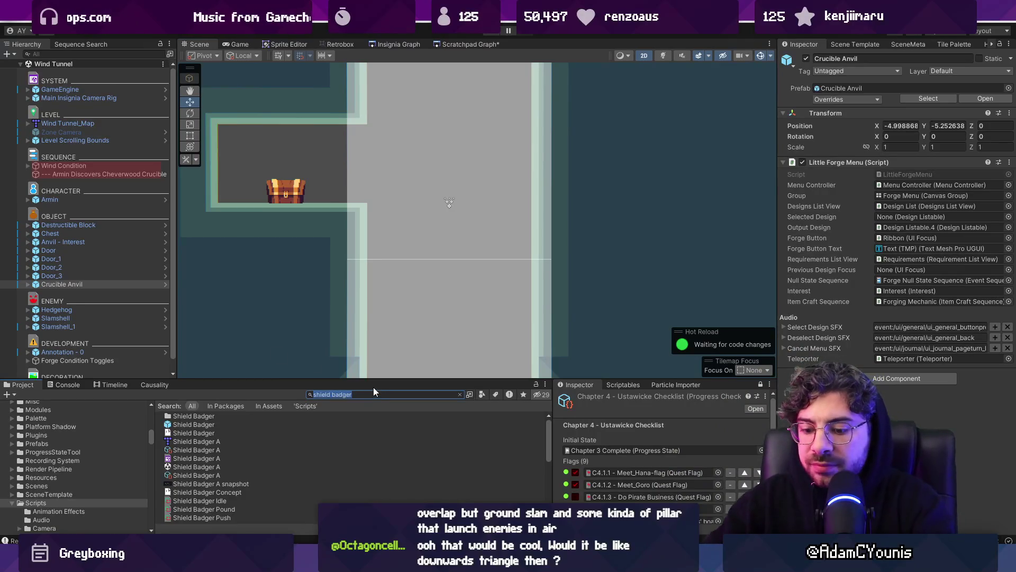
pyautogui.write('lightningup')
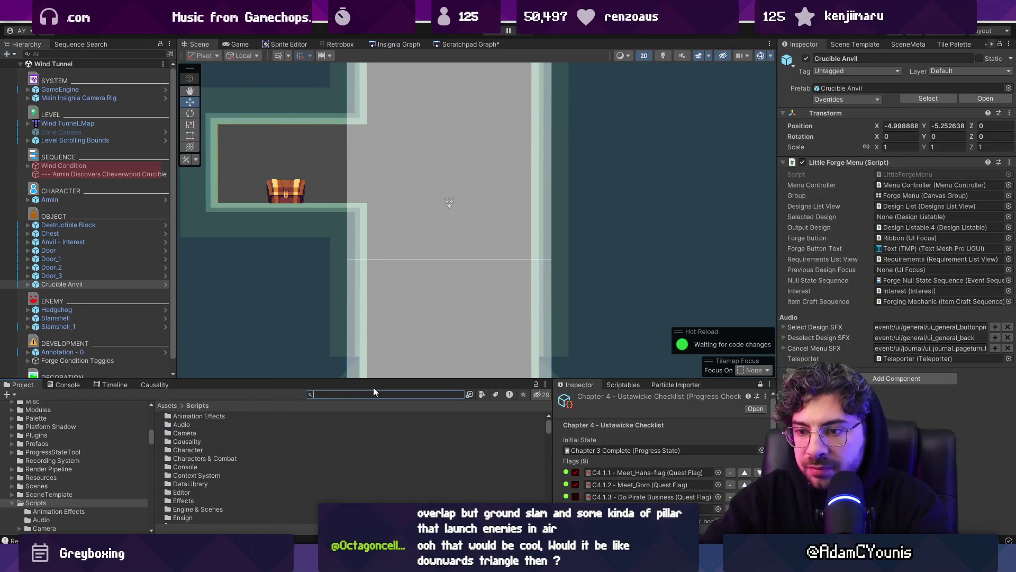
pyautogui.write('ward thrust')
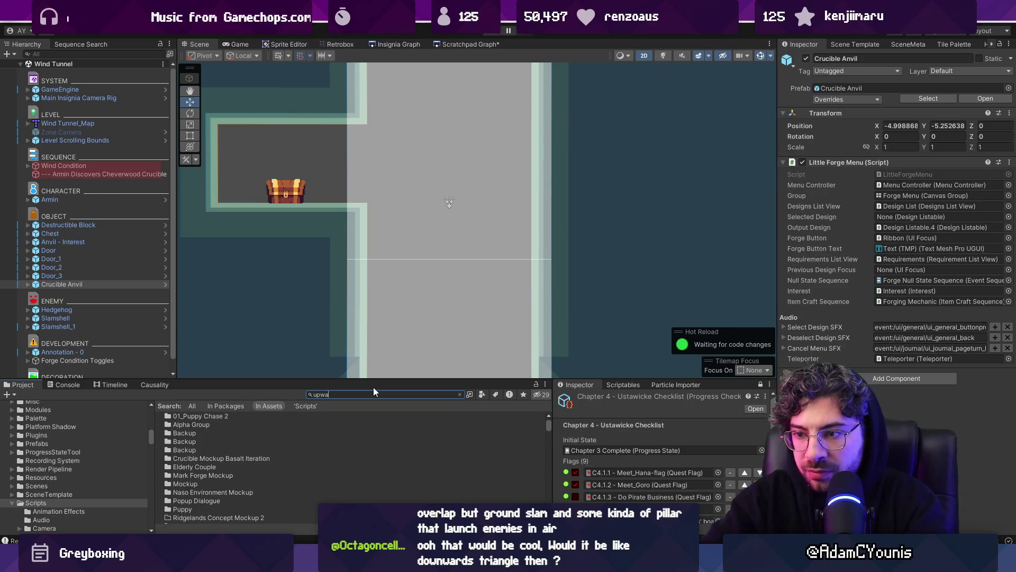
pyautogui.hotkey('ctrl', 'Left')
pyautogui.press('Left')
pyautogui.press('BackSpace')
pyautogui.press('BackSpace')
pyautogui.press('BackSpace')
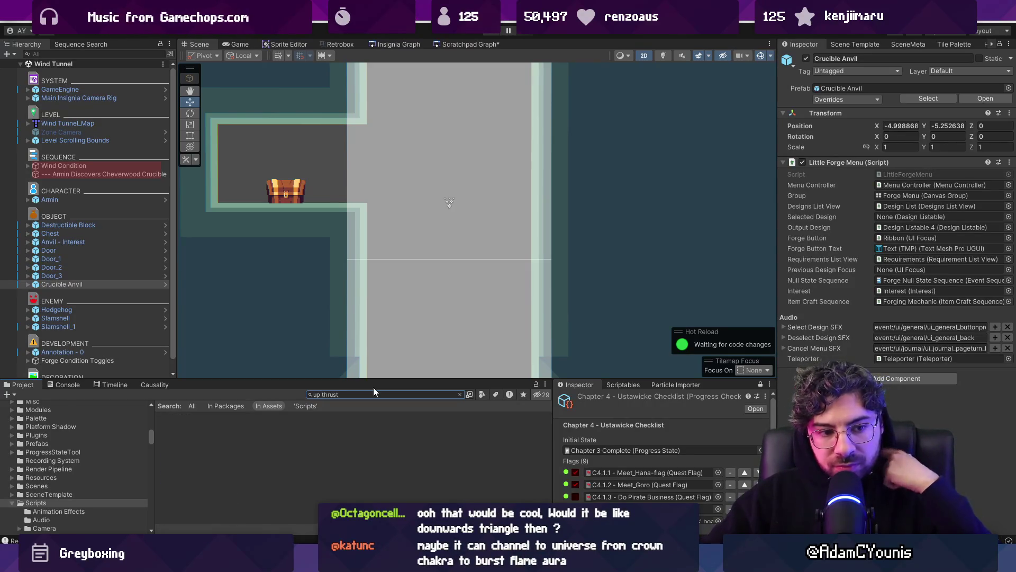
# - Search 'armin up' and view the Armin Ability Hammerfall-Up sheet in the Retrobox animator
pyautogui.hotkey('ctrl', 'a')
pyautogui.write('ar')
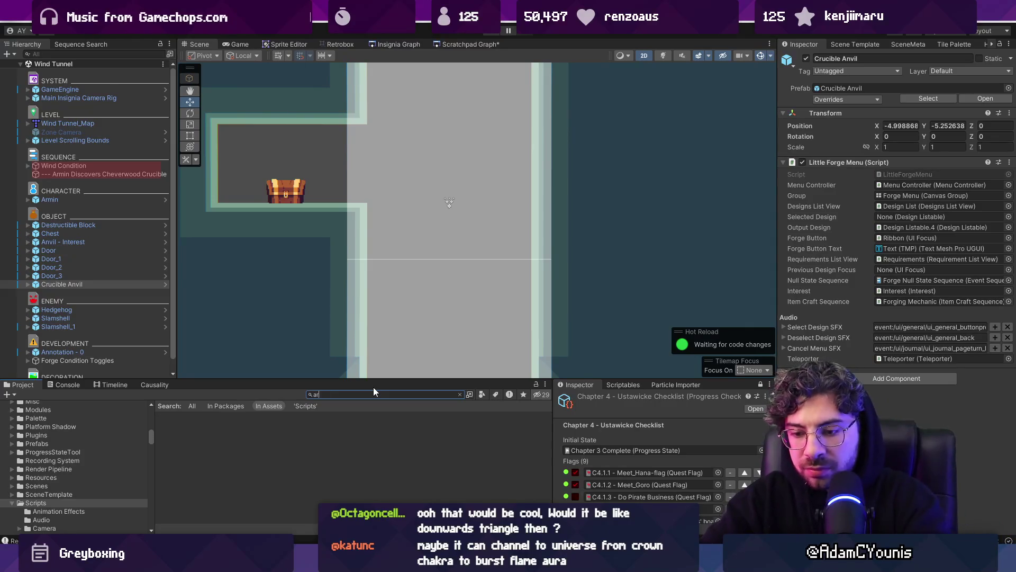
pyautogui.write('min up')
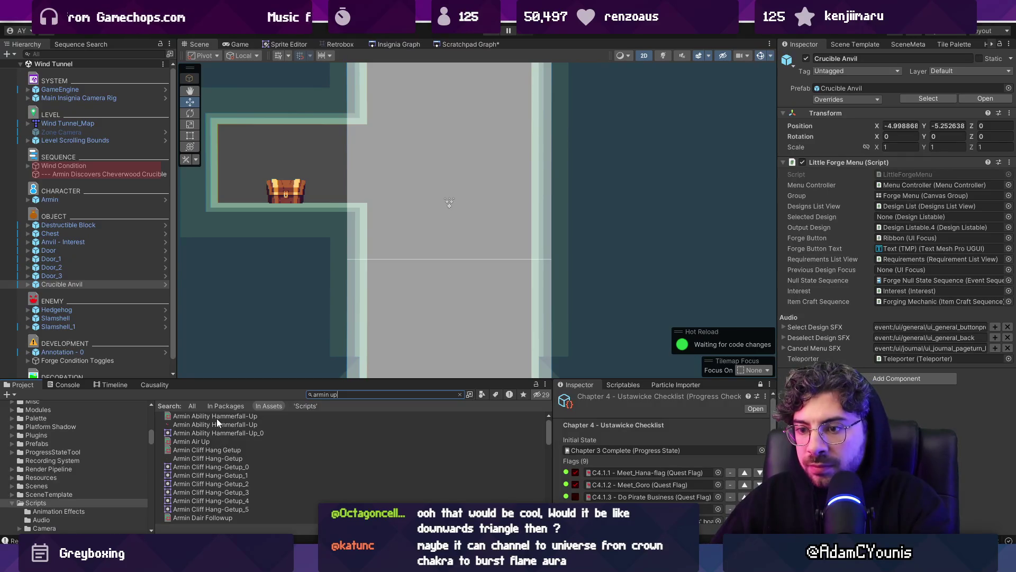
pyautogui.click(217, 417)
pyautogui.click(340, 44)
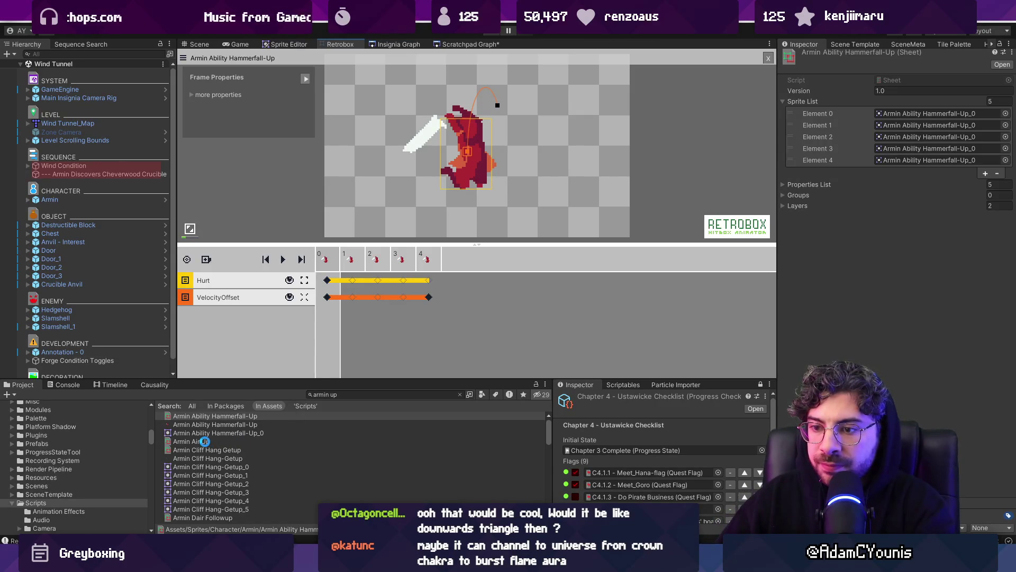
# - Preview Armin Air Up, then step through Ledge-Getup and Look Up-Sword to the Plunge-Startup sheet
pyautogui.rightClick(207, 448)
pyautogui.click(226, 443)
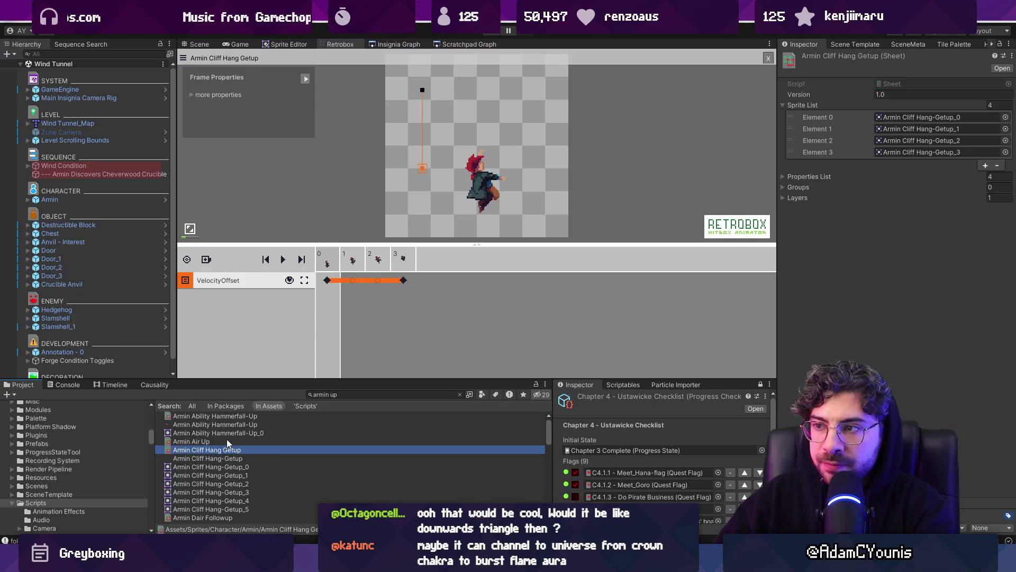
pyautogui.click(227, 439)
pyautogui.press('Down')
pyautogui.press('Down')
pyautogui.press('Down')
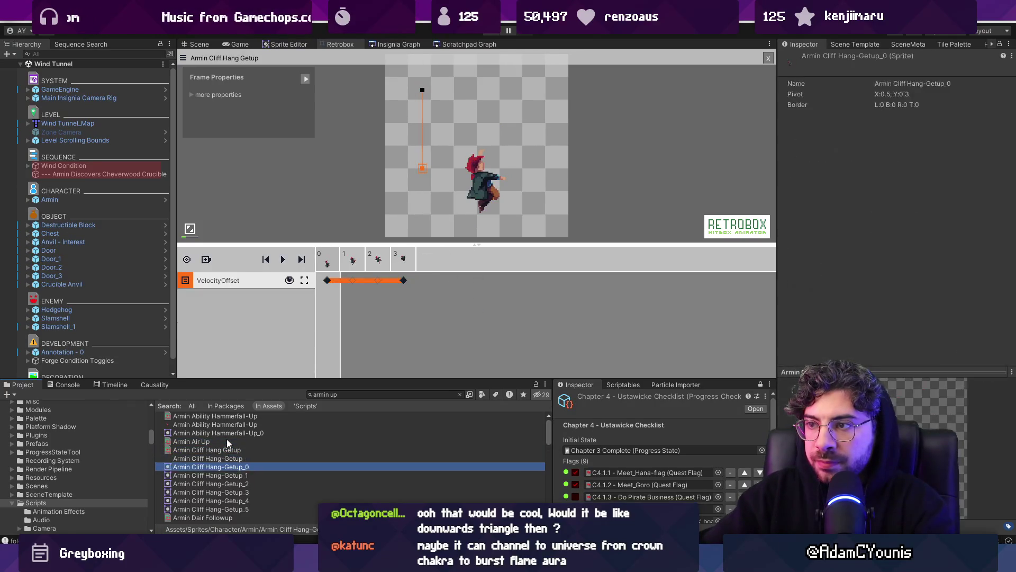
pyautogui.press('Down')
pyautogui.press('Down')
pyautogui.press('Down')
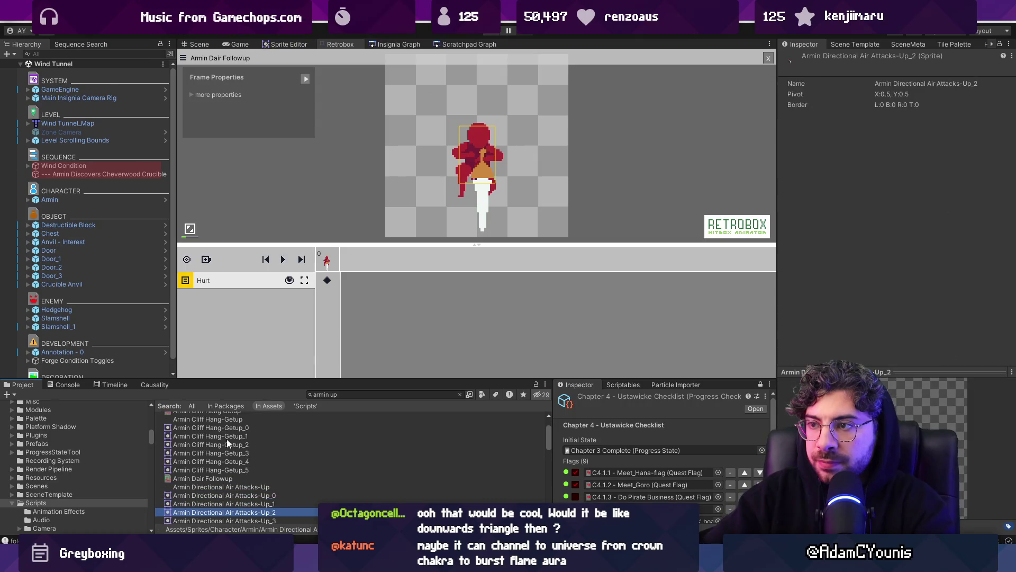
pyautogui.press('Down')
pyautogui.press('Down')
pyautogui.press('Down')
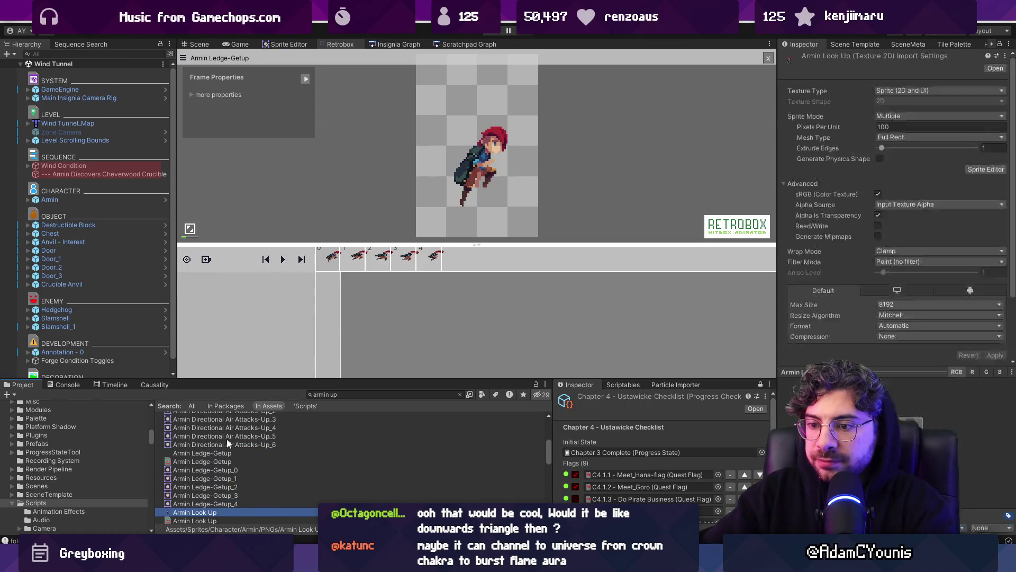
pyautogui.press('Down')
pyautogui.press('Down')
pyautogui.press('Down')
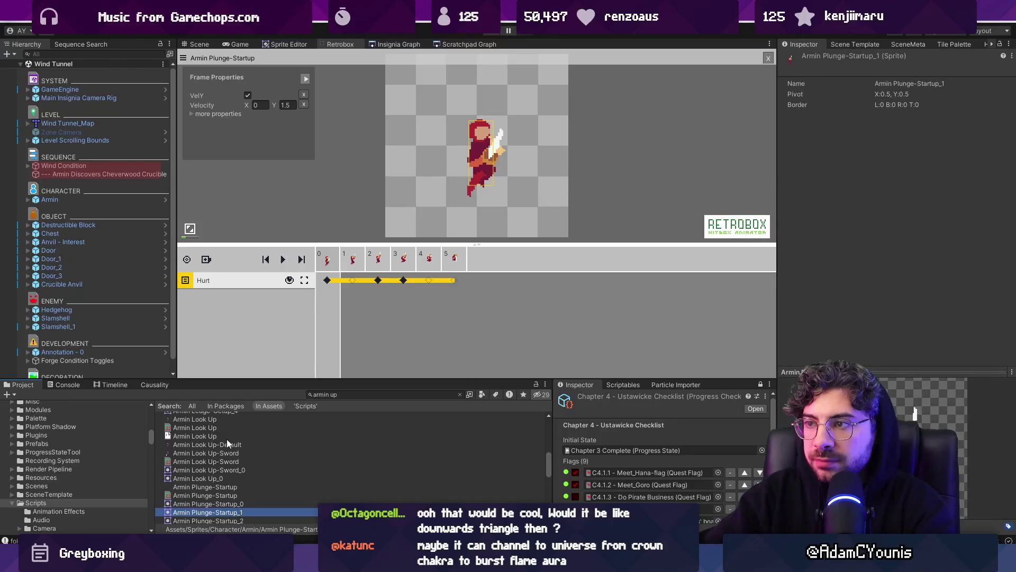